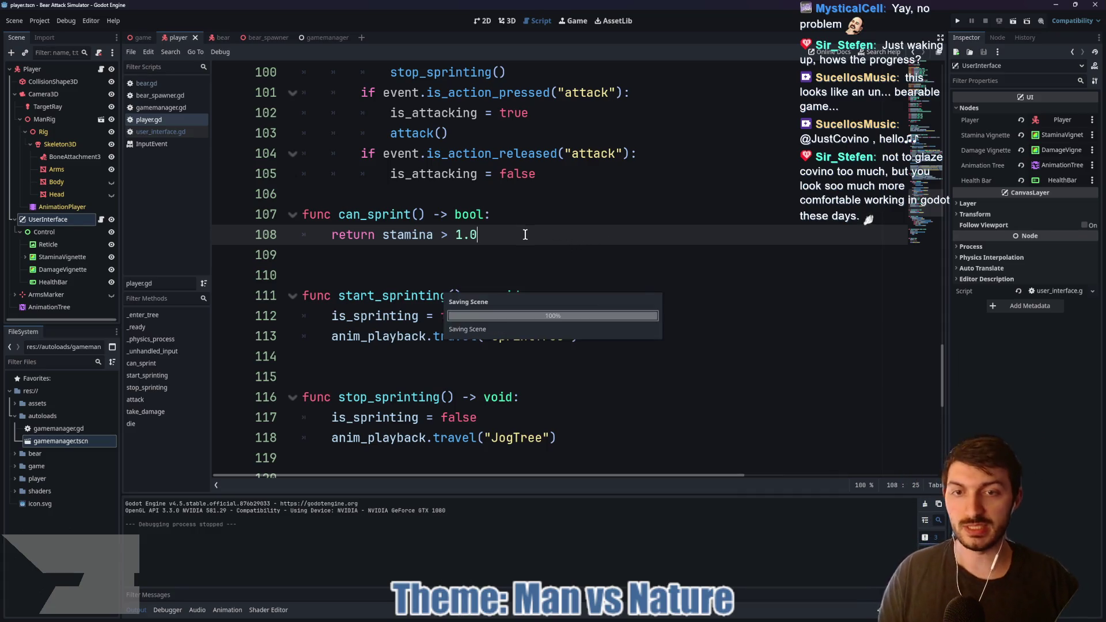
# Step: Insert a blank line at line 106 of player.gd, before the can_sprint function
pyautogui.click(363, 200)
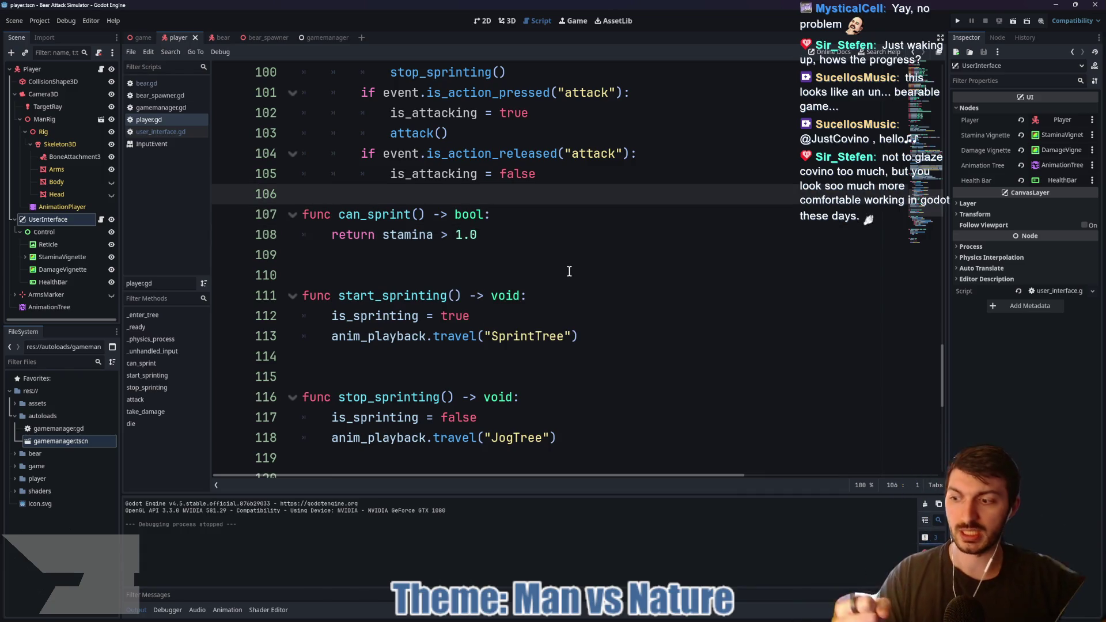
pyautogui.scroll(1, 558, 275)
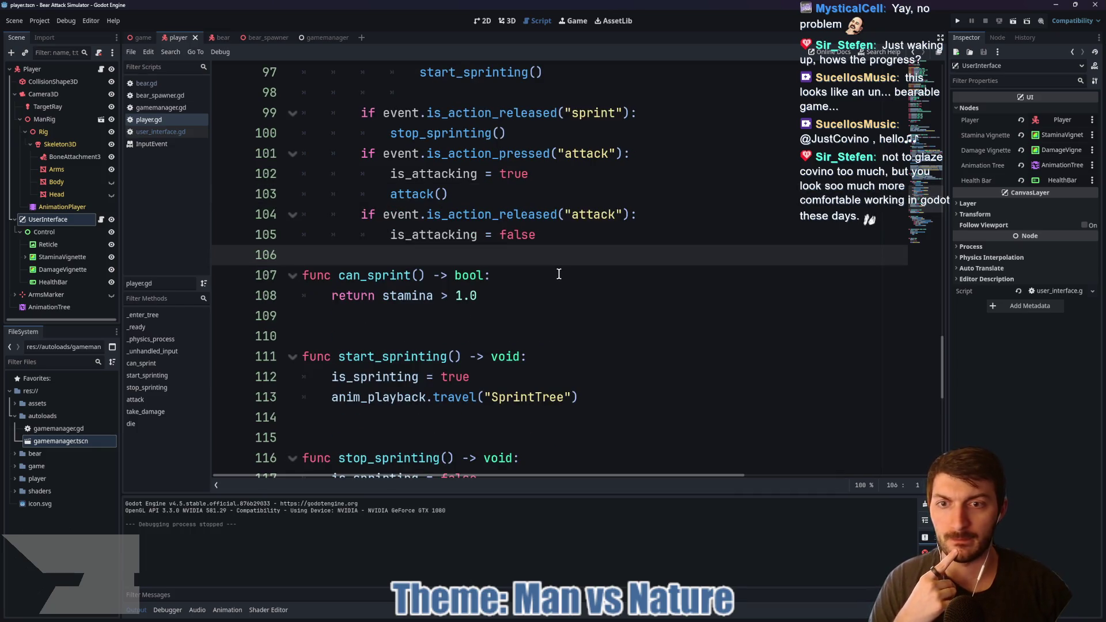
pyautogui.press('Return')
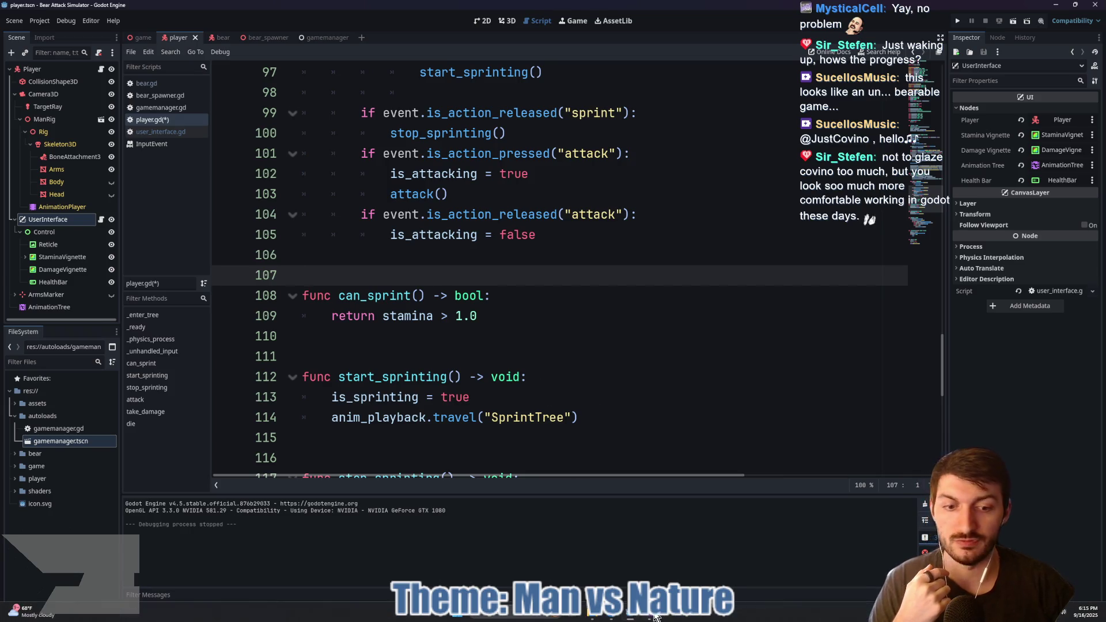
# Step: Look over the Jern Jam 2025 x SciAnts! jam page on itch.io
pyautogui.click(616, 587)
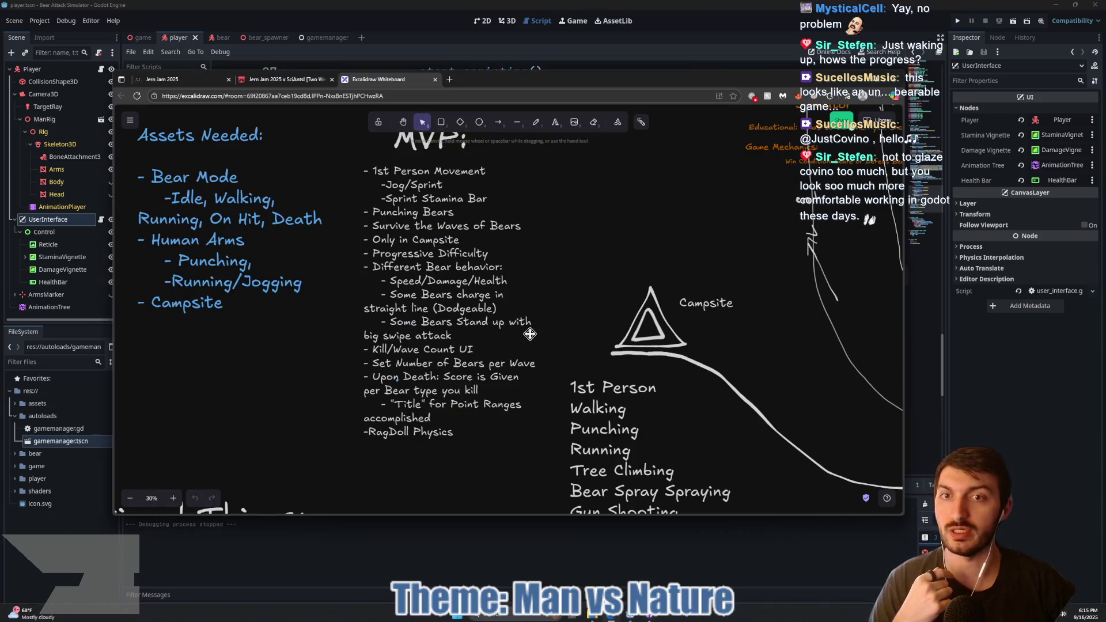
pyautogui.click(285, 79)
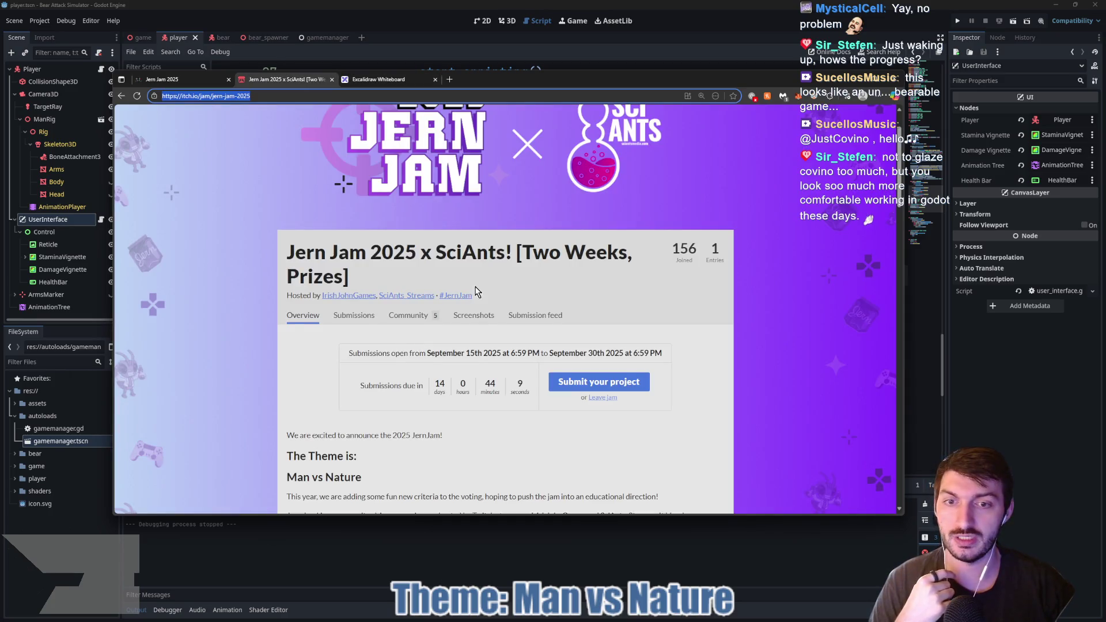
pyautogui.scroll(-3, 476, 293)
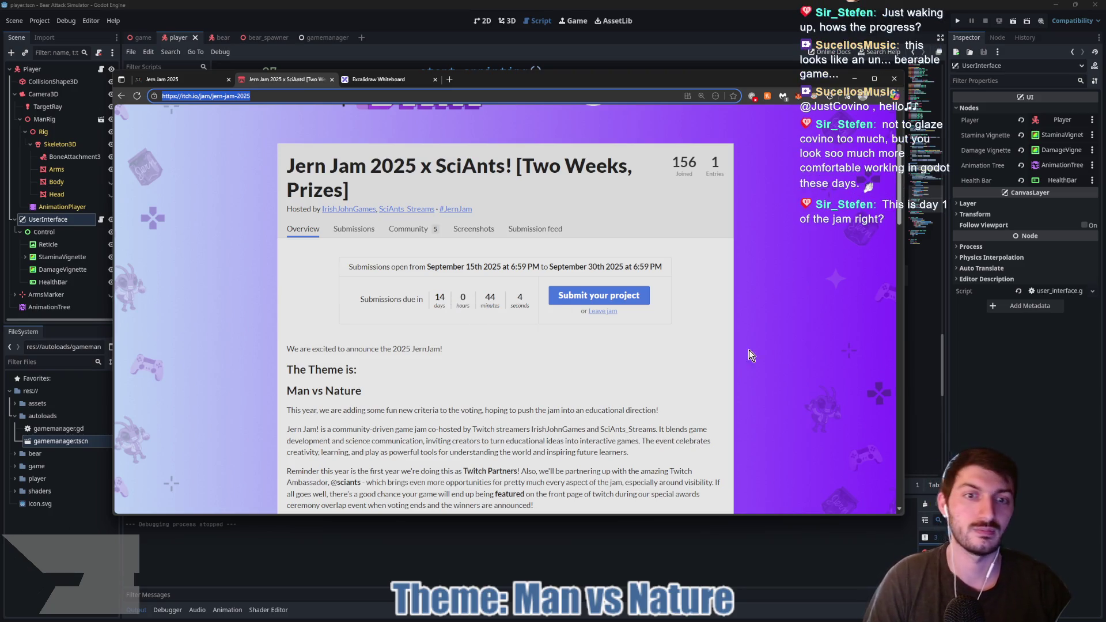
# Step: Go back to Godot and save the project
pyautogui.hotkey('alt', 'Tab')
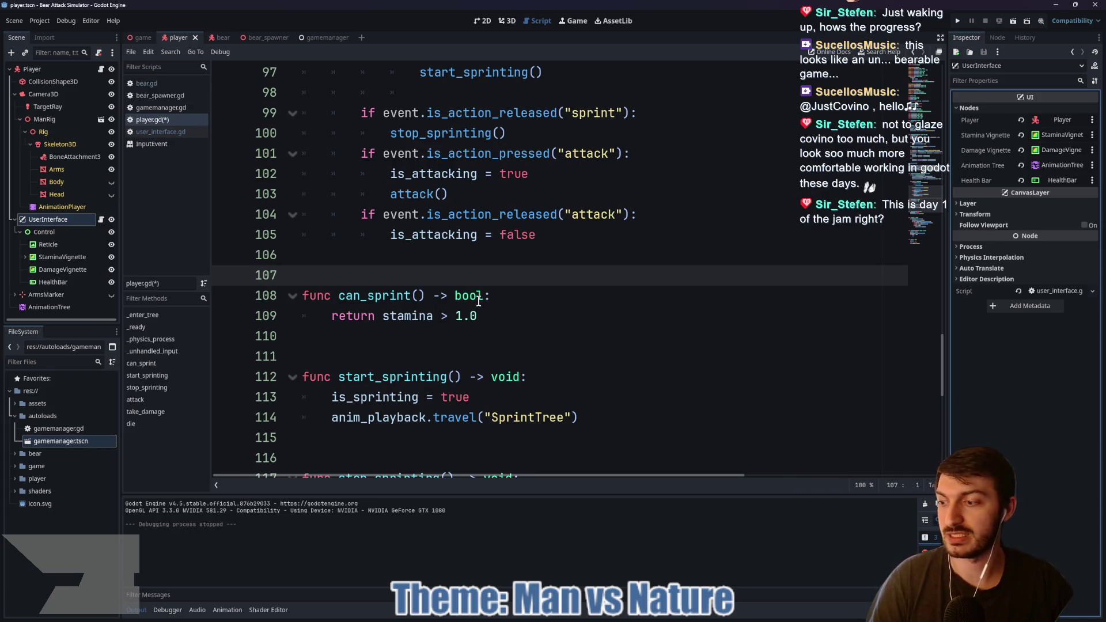
pyautogui.click(476, 302)
pyautogui.hotkey('ctrl', 's')
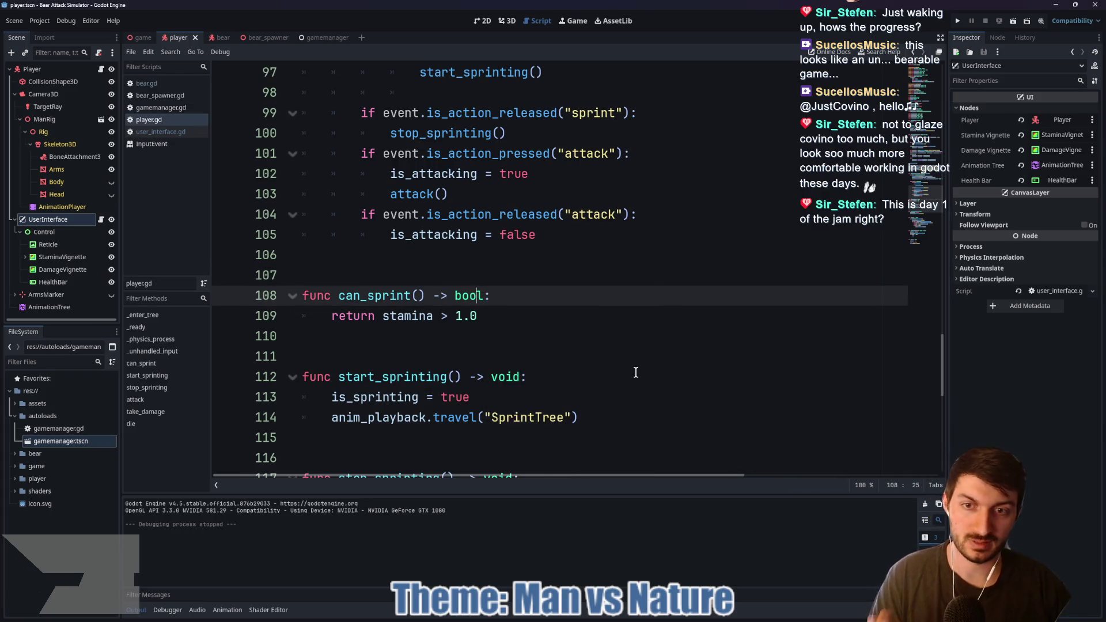
# Step: Bring up the Excalidraw MVP notes board and select the freehand pencil tool
pyautogui.click(612, 617)
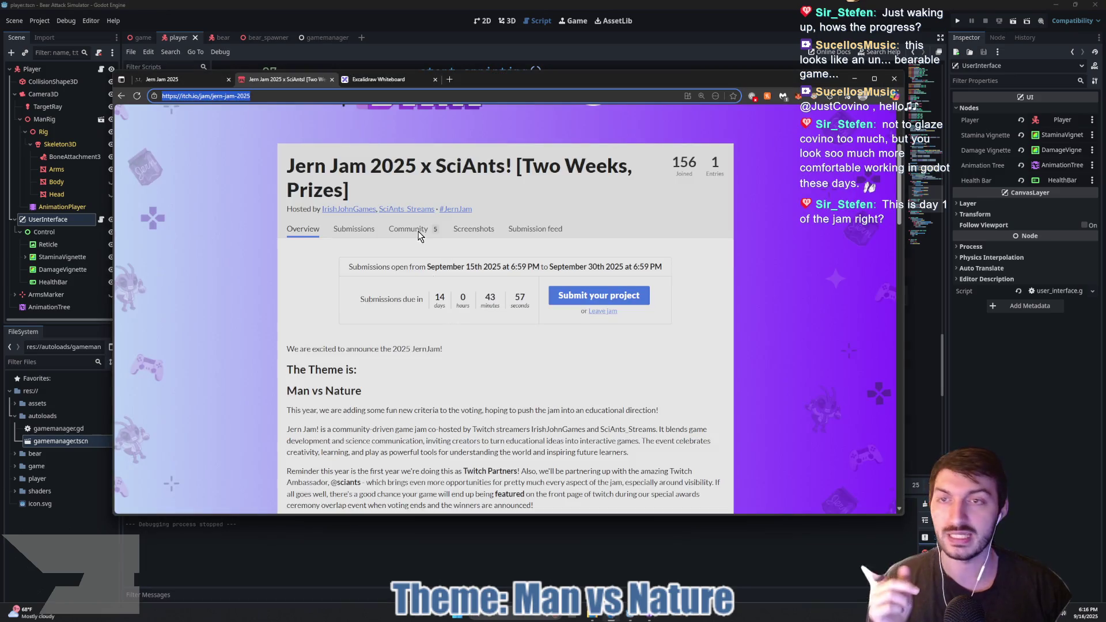
pyautogui.click(369, 80)
pyautogui.scroll(-2, 552, 297)
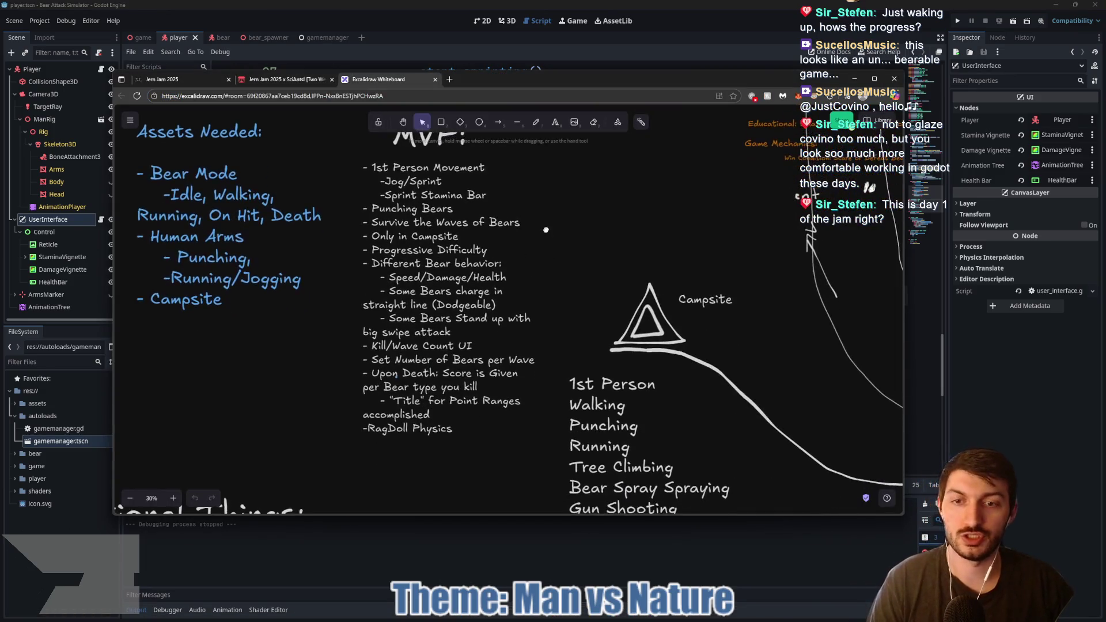
pyautogui.scroll(1, 530, 234)
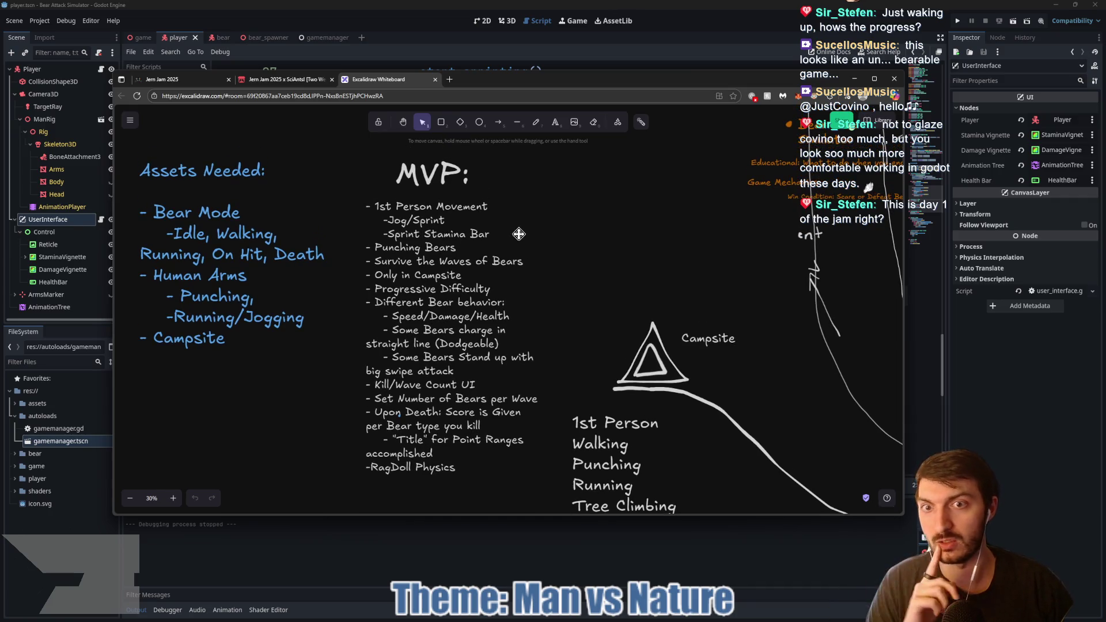
pyautogui.click(537, 123)
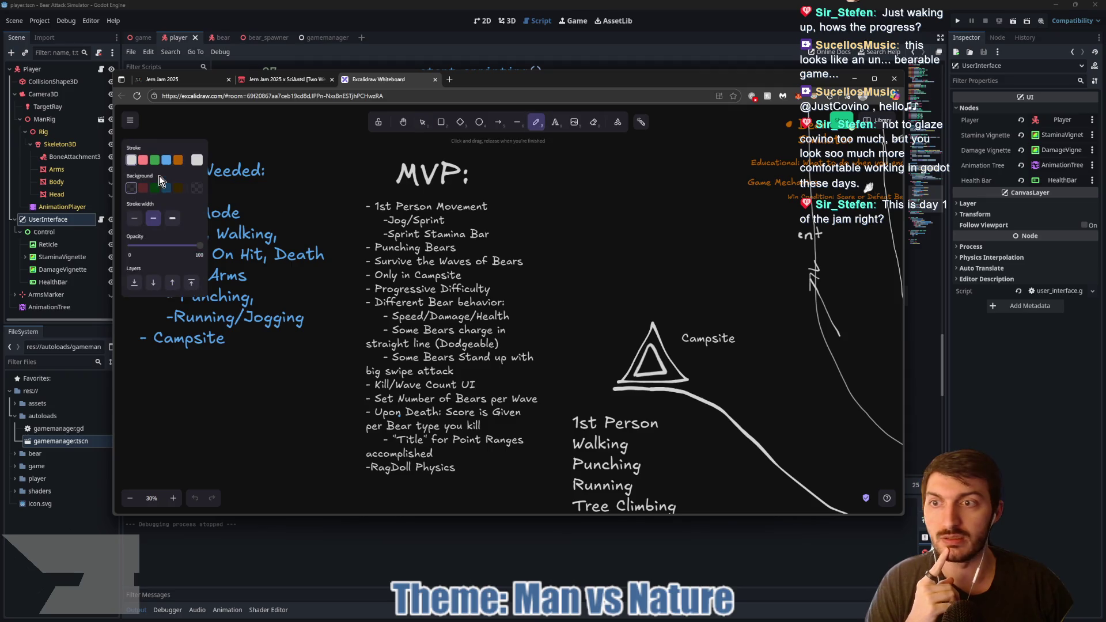
# Step: With a thicker stroke and the line tool, cross out 1st Person Movement in red
pyautogui.moveTo(367, 207); pyautogui.dragTo(557, 209)
pyautogui.hotkey('ctrl', 'z')
pyautogui.click(172, 218)
pyautogui.click(517, 123)
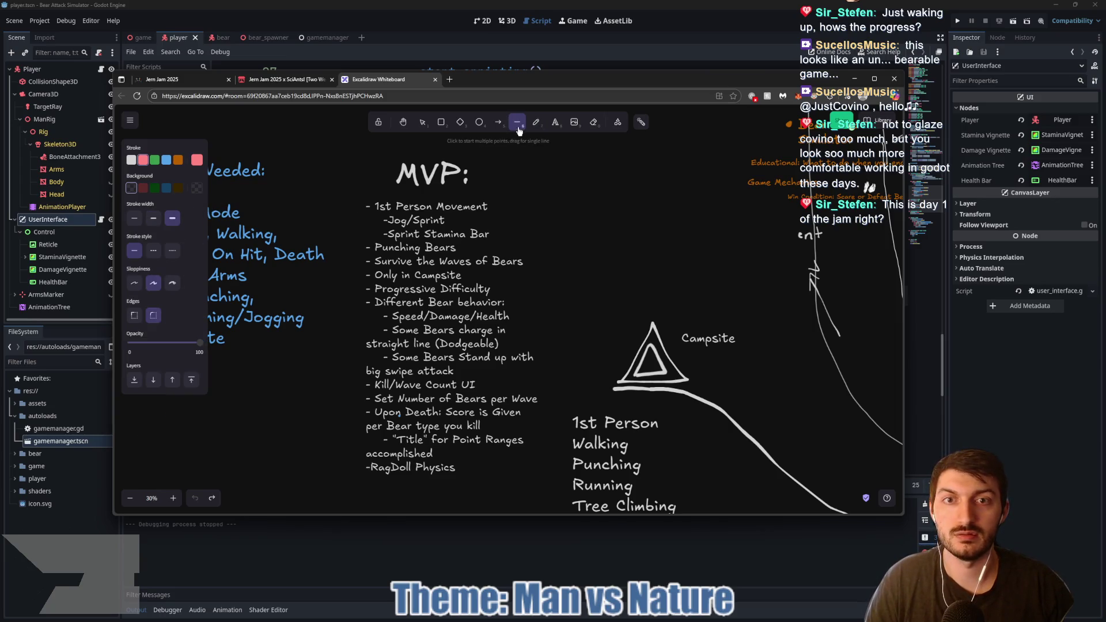
pyautogui.moveTo(383, 206); pyautogui.dragTo(496, 207)
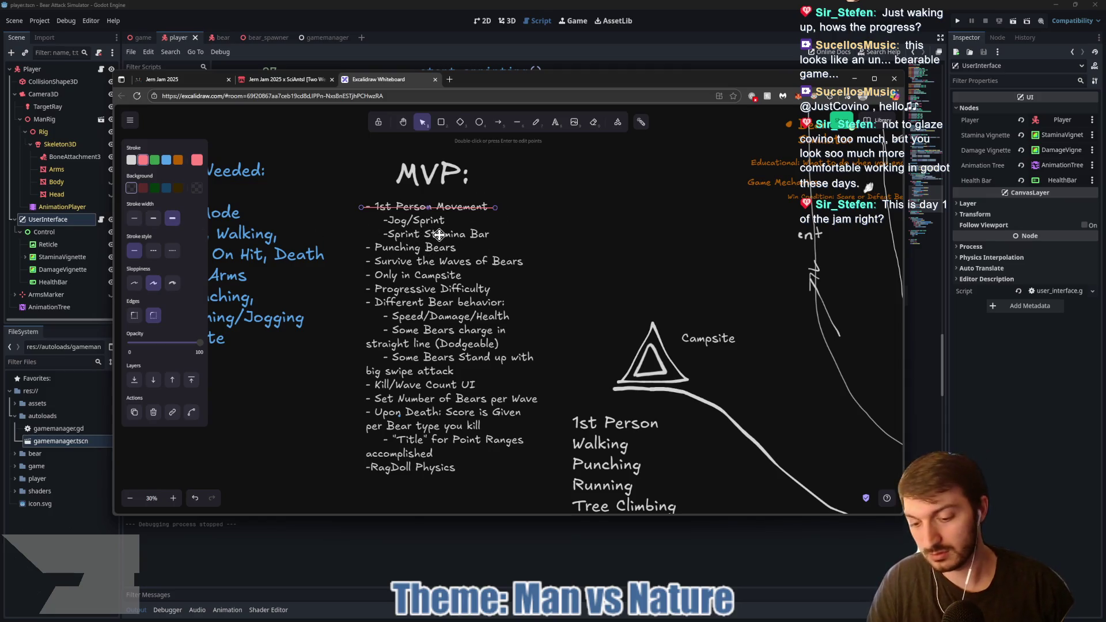
# Step: Strike through Jog/Sprint, Sprint Stamina Bar, Punching Bears and Speed/Damage/Health, then return to Godot
pyautogui.press('l')
pyautogui.moveTo(380, 220); pyautogui.dragTo(463, 220)
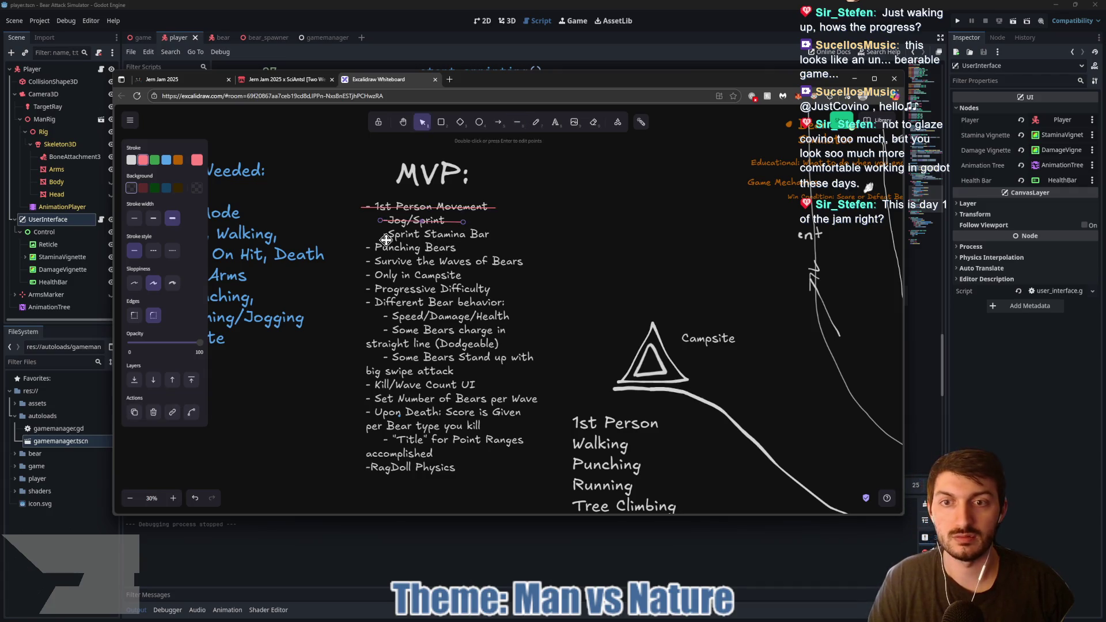
pyautogui.moveTo(381, 233); pyautogui.dragTo(501, 231)
pyautogui.press('l')
pyautogui.moveTo(361, 247); pyautogui.dragTo(466, 247)
pyautogui.press('l')
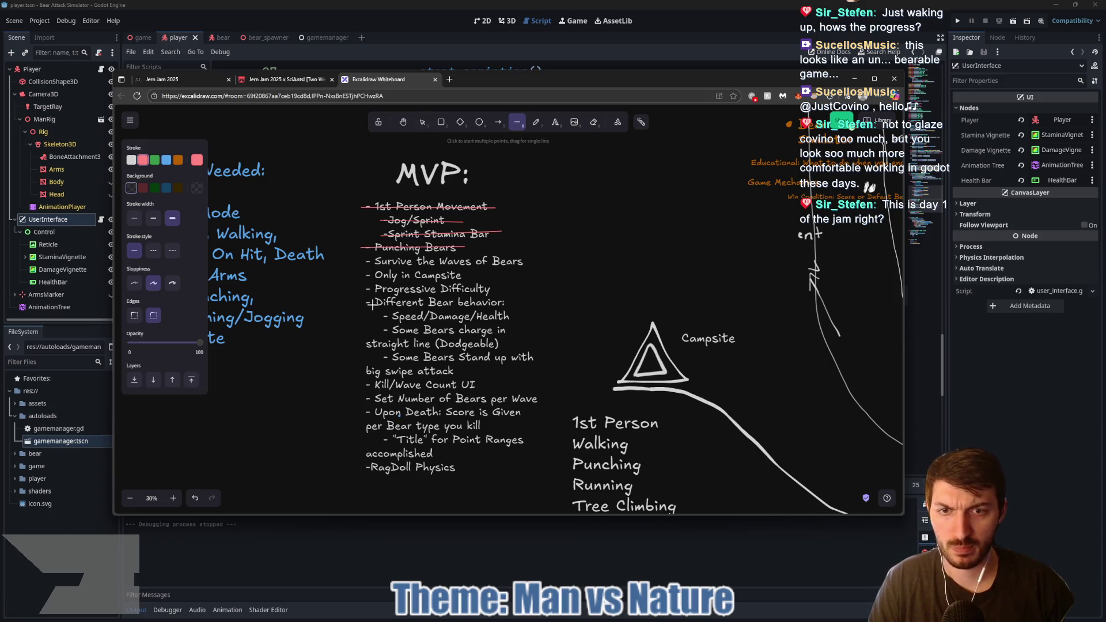
pyautogui.moveTo(378, 317); pyautogui.dragTo(523, 316)
pyautogui.press('l')
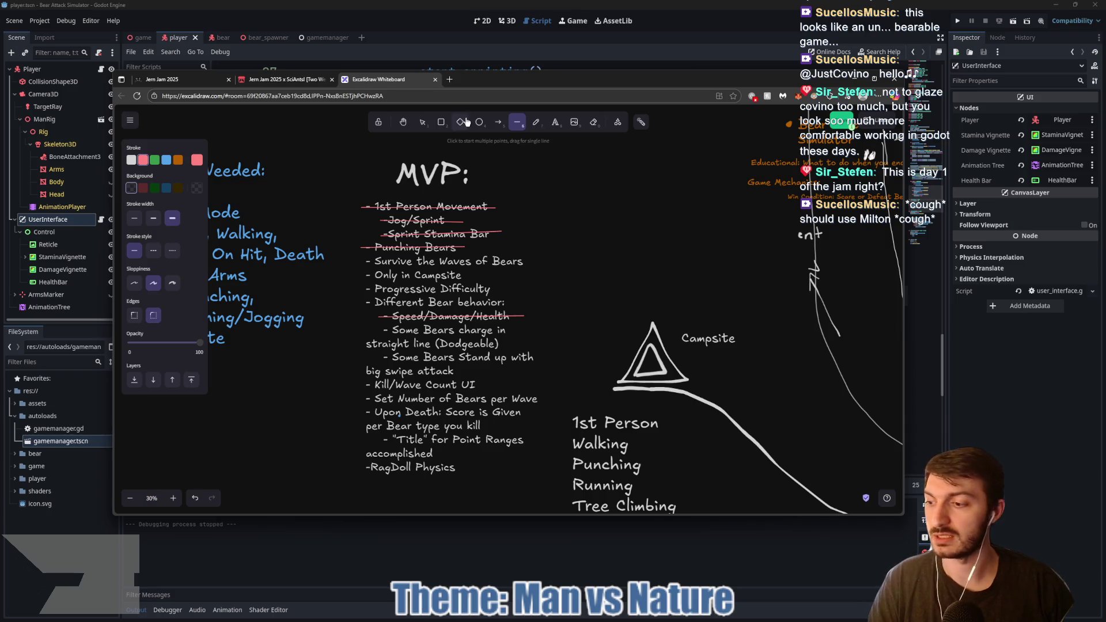
pyautogui.click(536, 122)
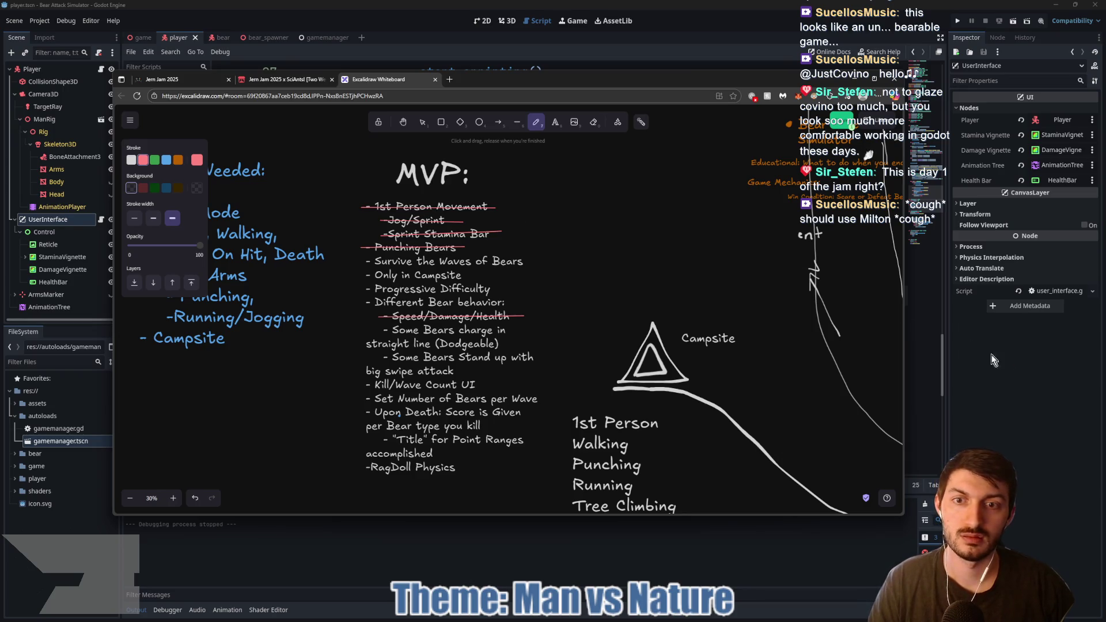
pyautogui.click(999, 372)
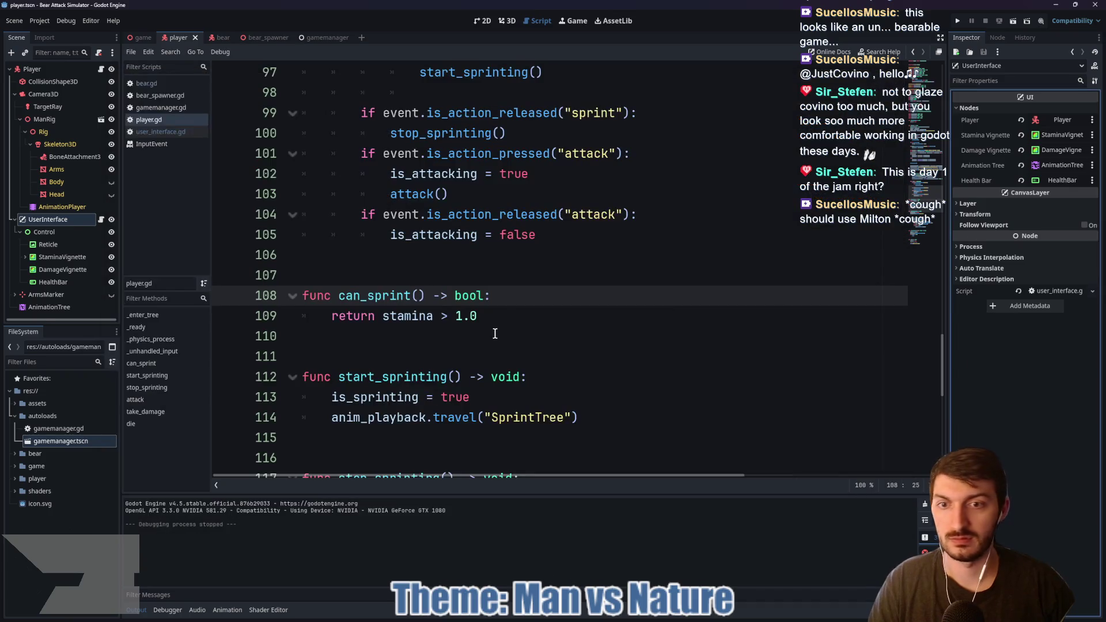
# Step: Load d2jam.com in a new browser tab
pyautogui.click(504, 315)
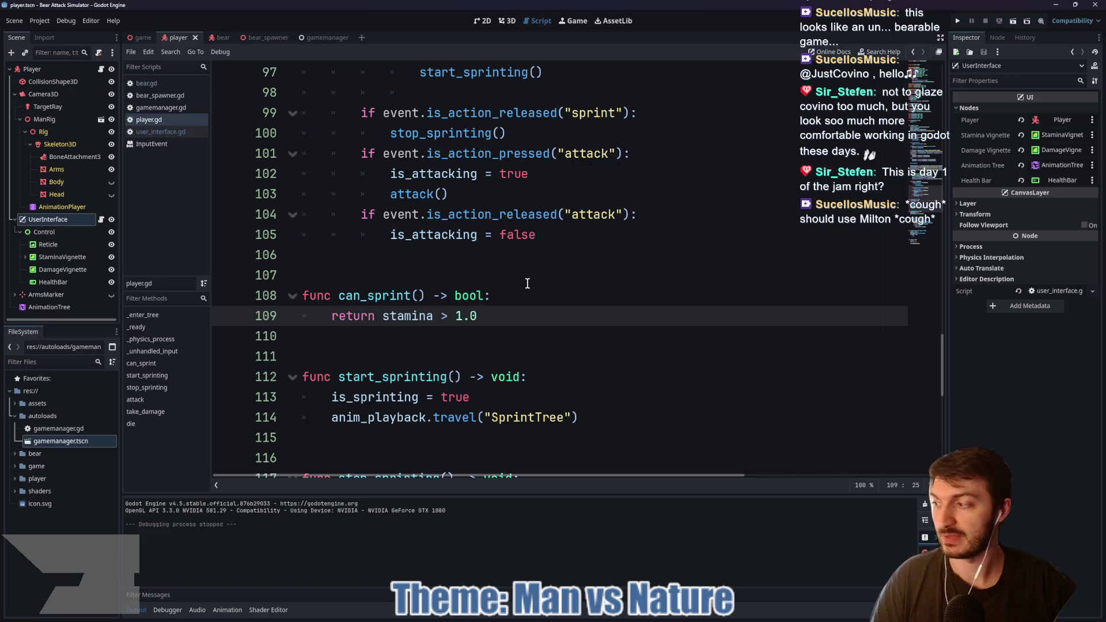
pyautogui.click(501, 262)
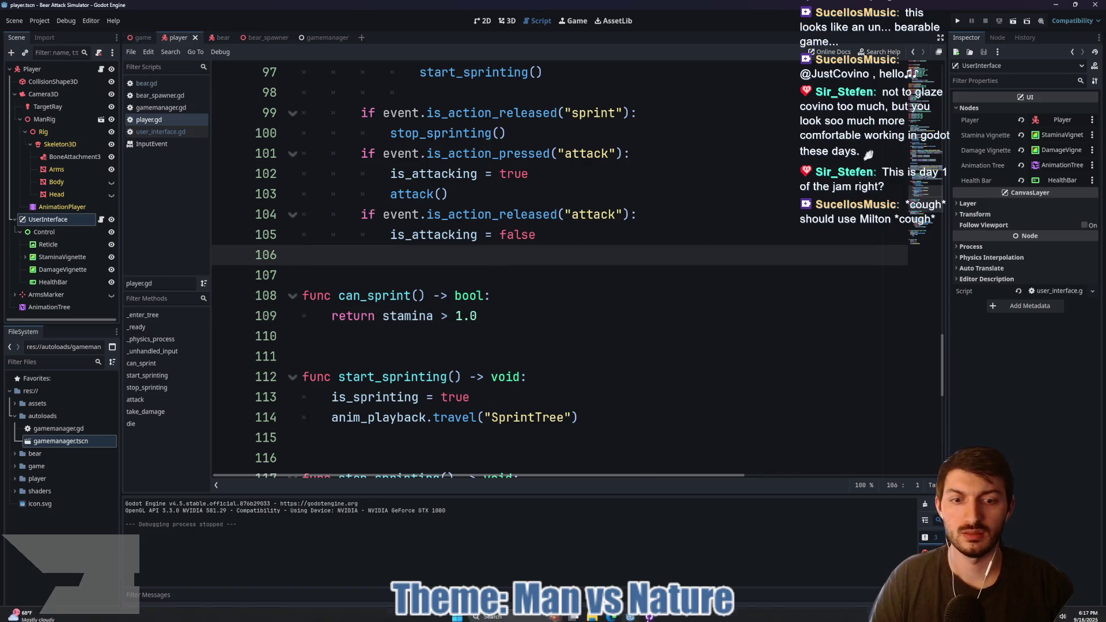
pyautogui.click(614, 617)
pyautogui.hotkey('ctrl', 't')
pyautogui.write('d2')
pyautogui.press('Return')
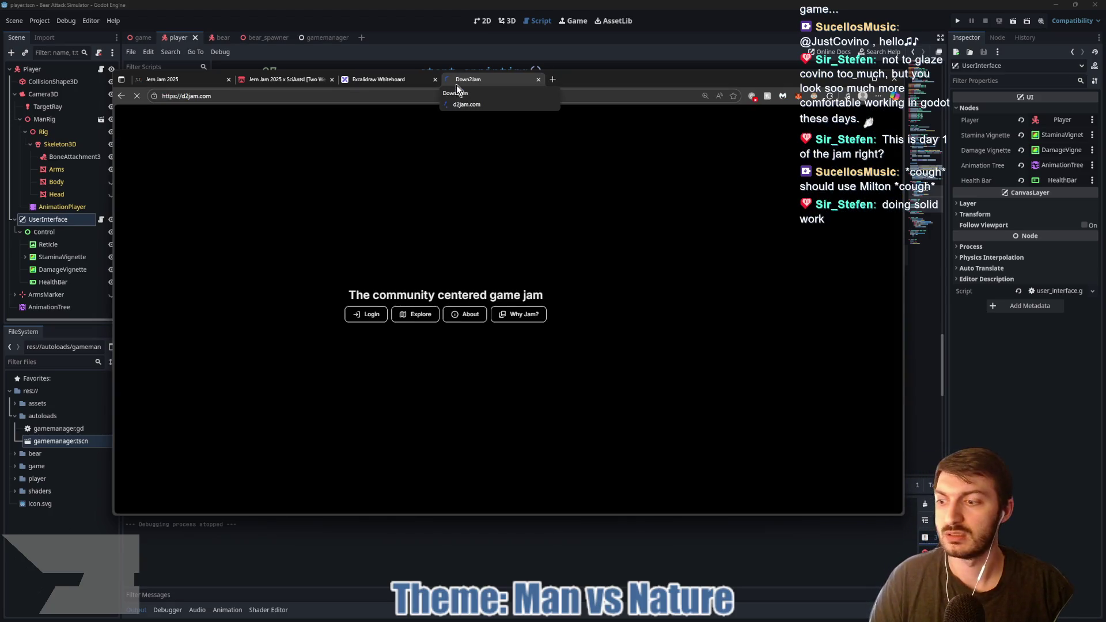
# Step: Log in to D2Jam with the saved details and mark the new comment notification as read
pyautogui.click(372, 337)
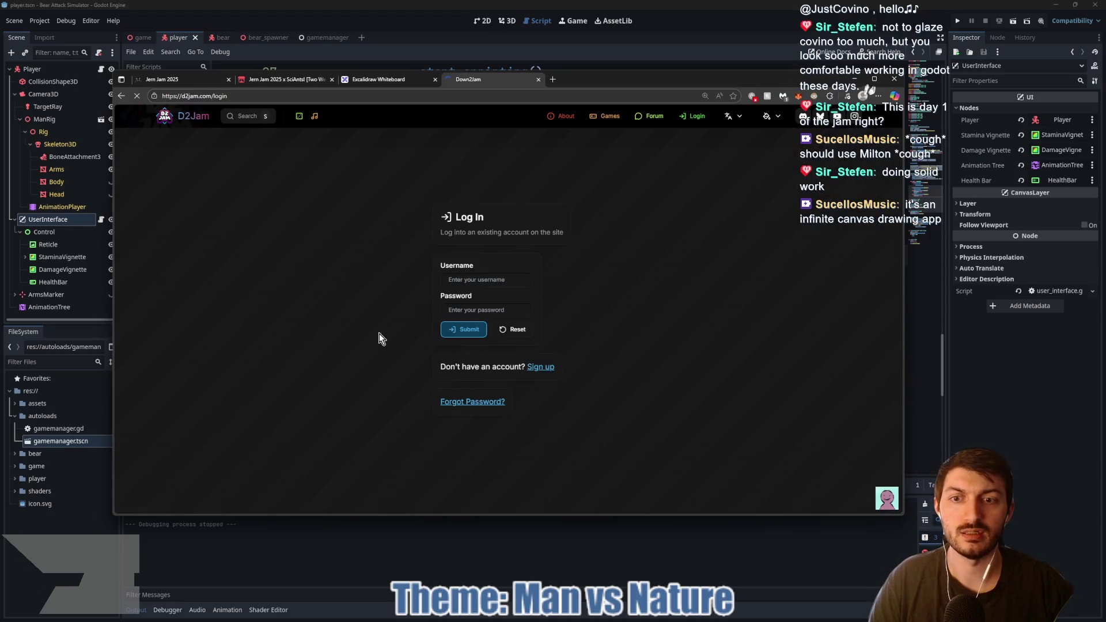
pyautogui.click(452, 332)
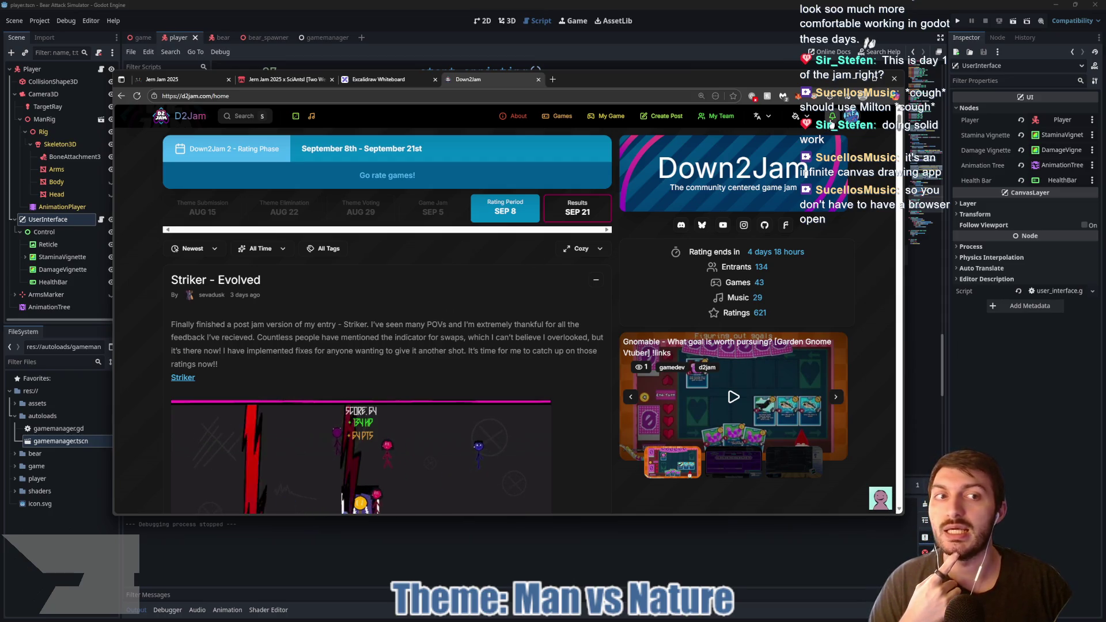
pyautogui.click(833, 118)
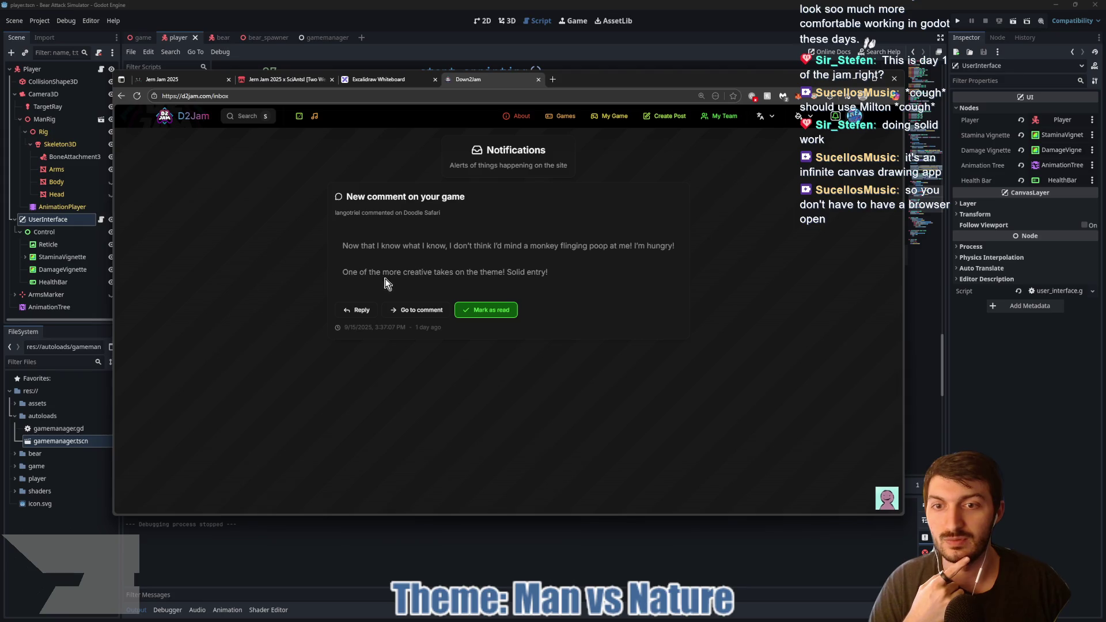
pyautogui.click(494, 311)
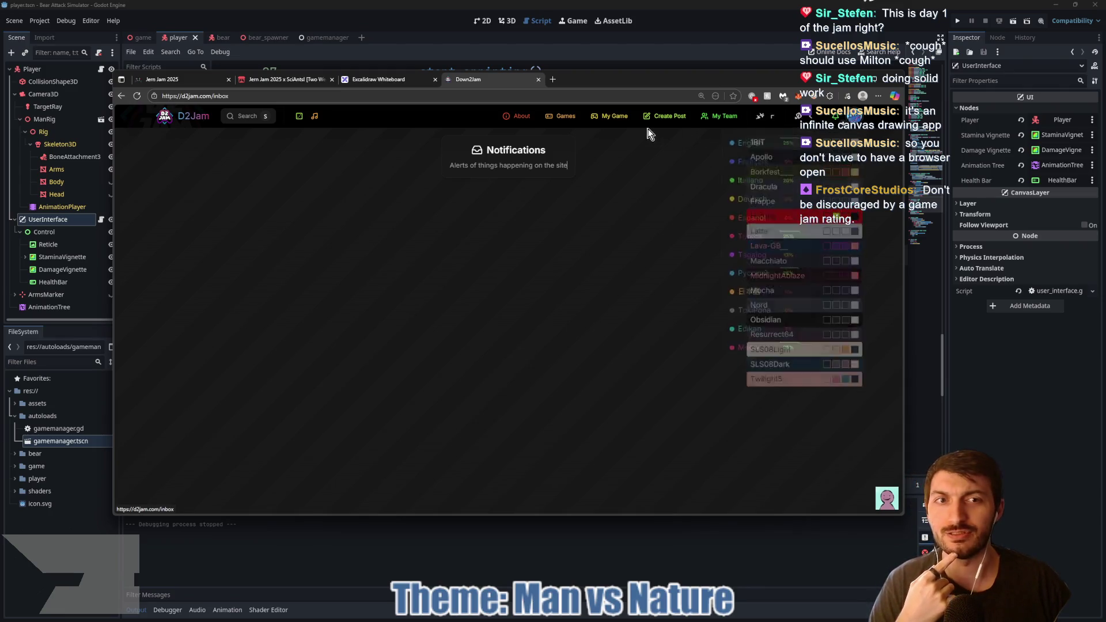
# Step: Browse the jam games list and open the Doodle Safari game page
pyautogui.click(582, 120)
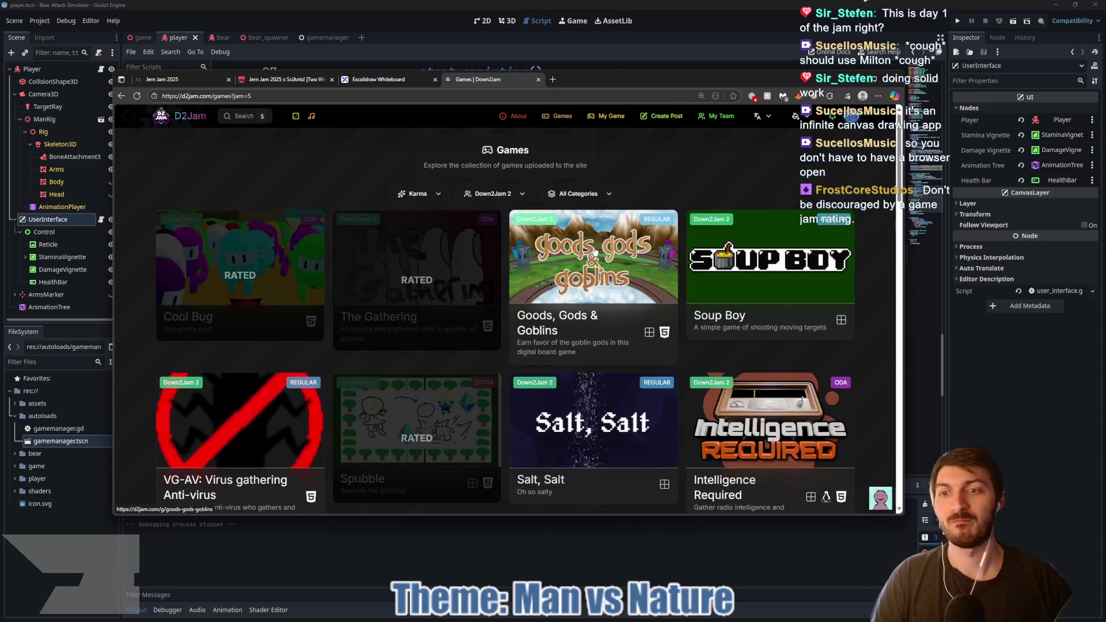
pyautogui.scroll(-4, 728, 150)
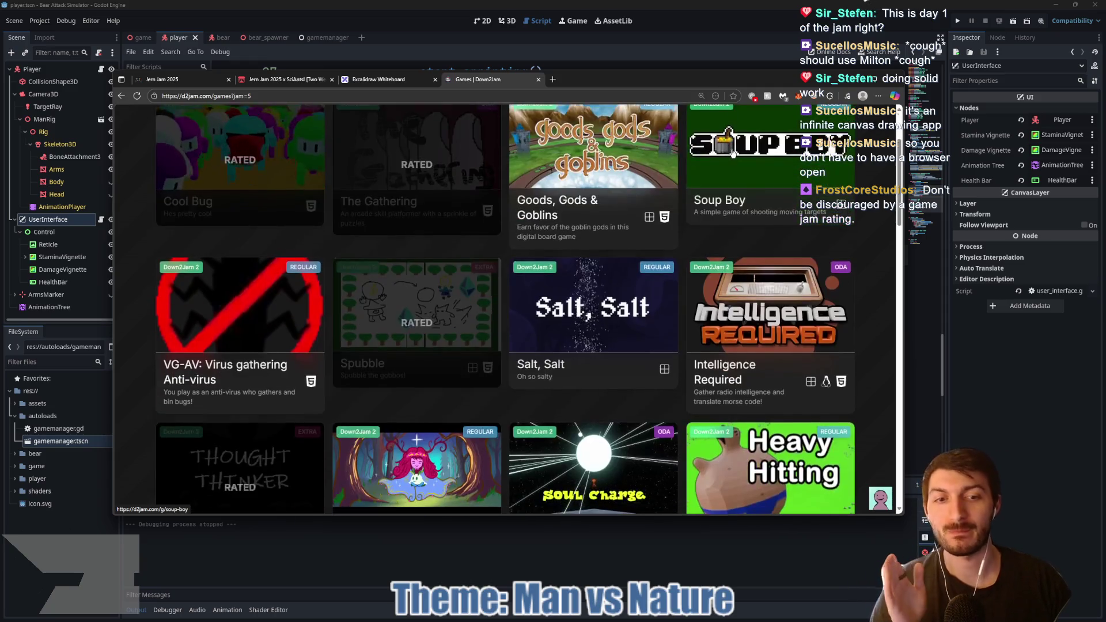
pyautogui.scroll(4, 663, 230)
pyautogui.scroll(-8, 548, 288)
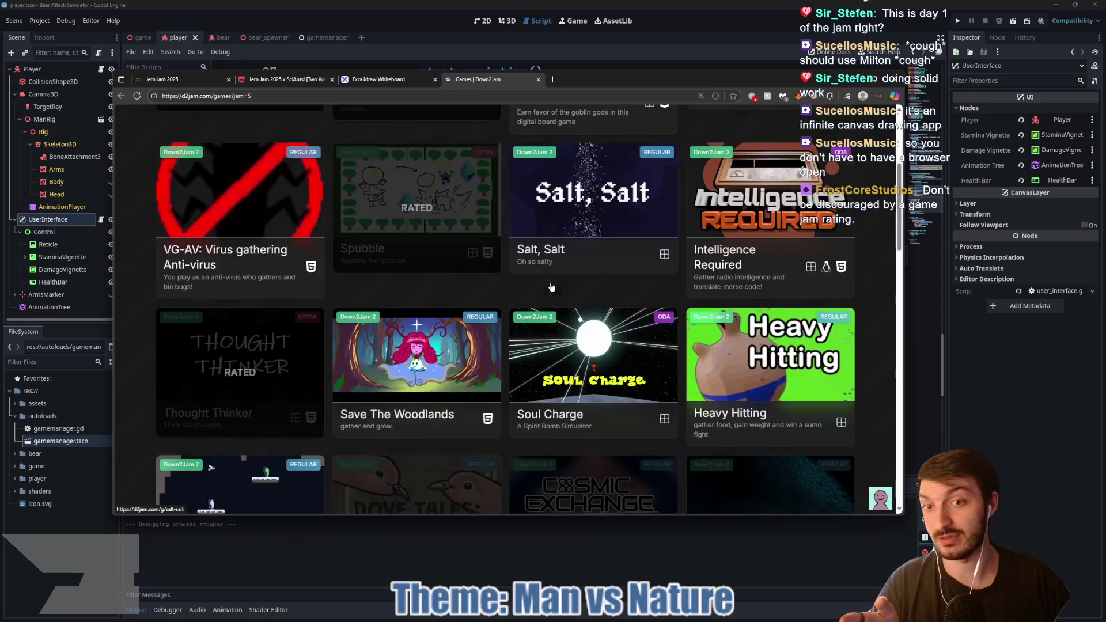
pyautogui.scroll(2, 548, 288)
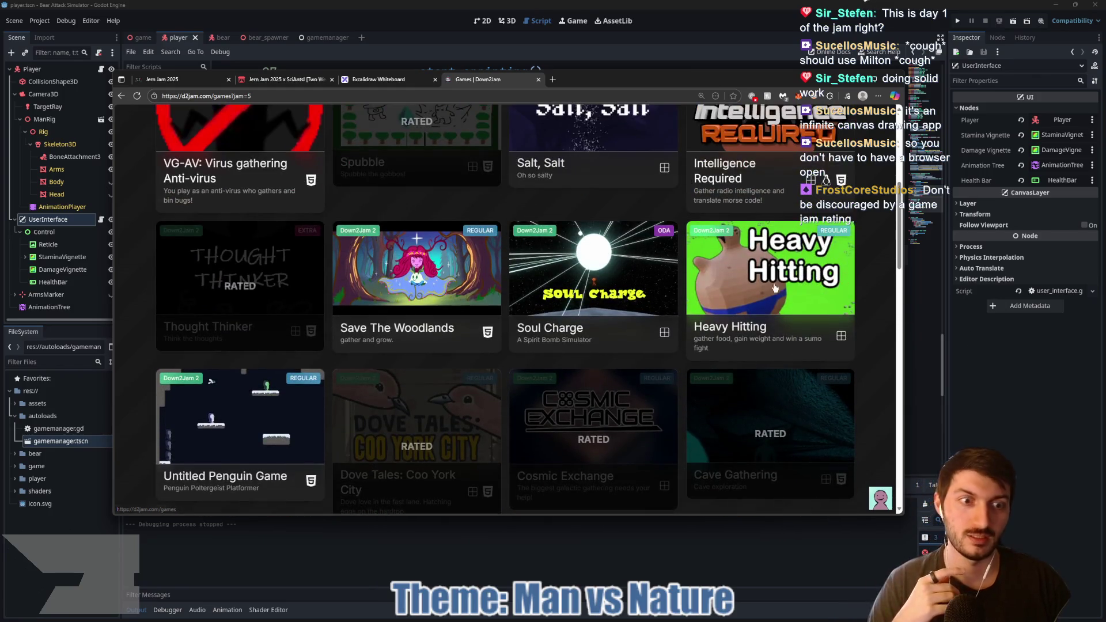
pyautogui.scroll(-3, 452, 312)
pyautogui.click(225, 441)
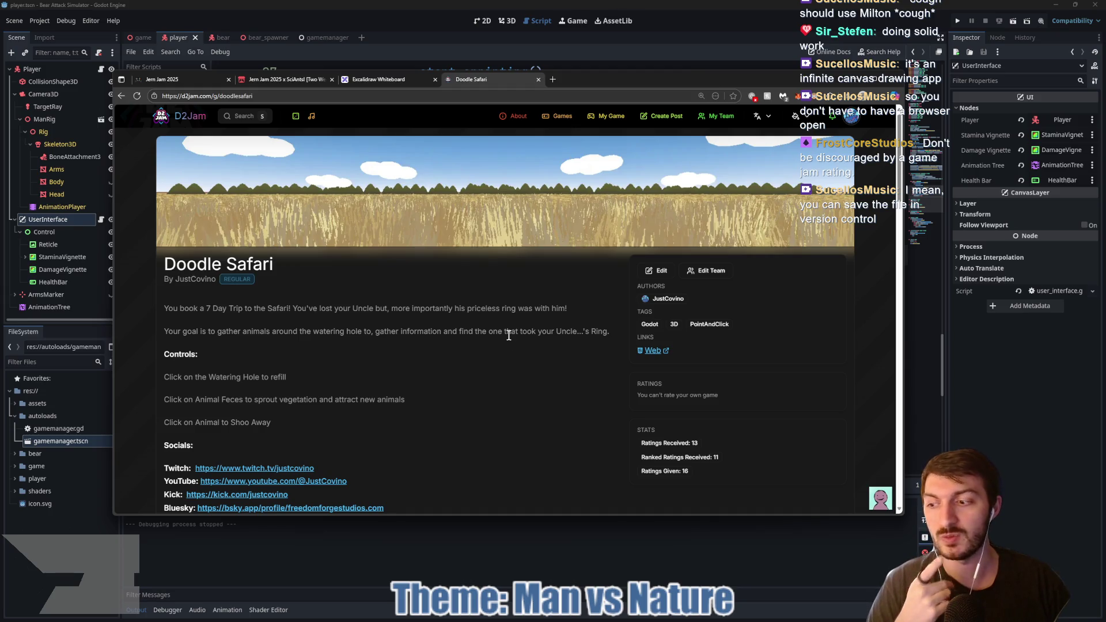
# Step: Scroll around the Excalidraw Bear Attack Simulator MVP notes, then switch back to Godot
pyautogui.click(357, 80)
pyautogui.scroll(2, 721, 178)
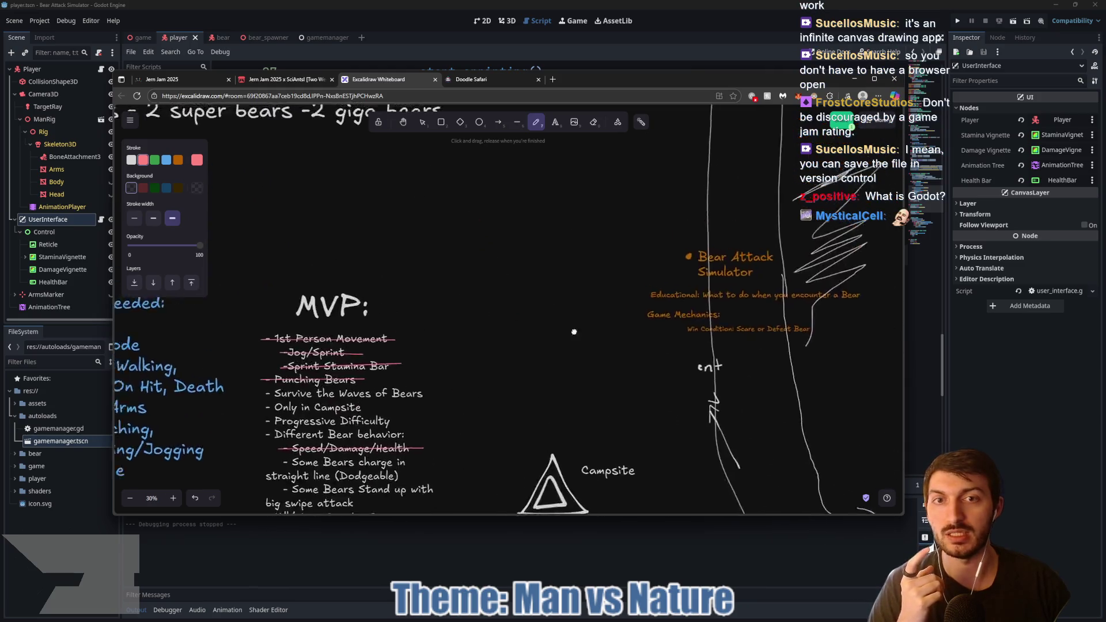
pyautogui.scroll(-5, 551, 252)
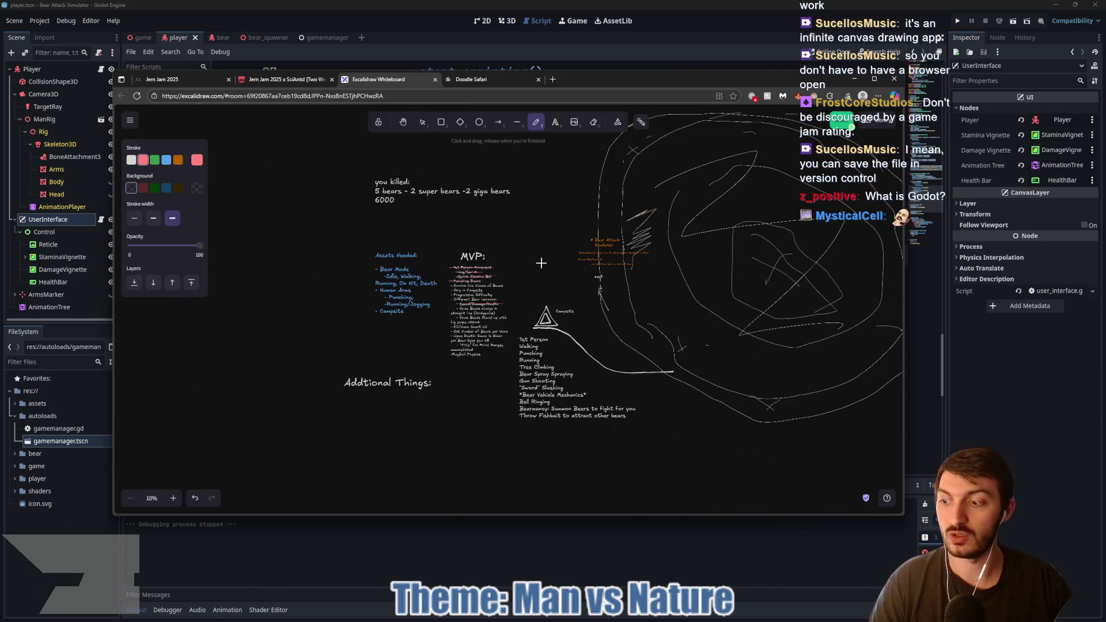
pyautogui.scroll(2, 594, 347)
pyautogui.scroll(5, 511, 316)
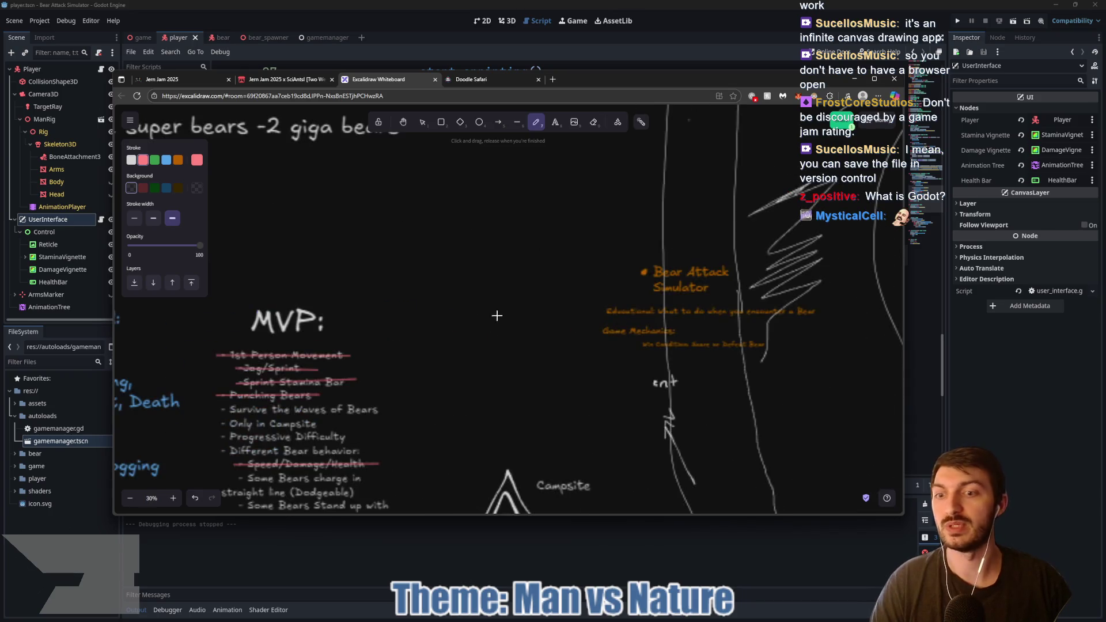
pyautogui.hscroll(-2, 496, 313)
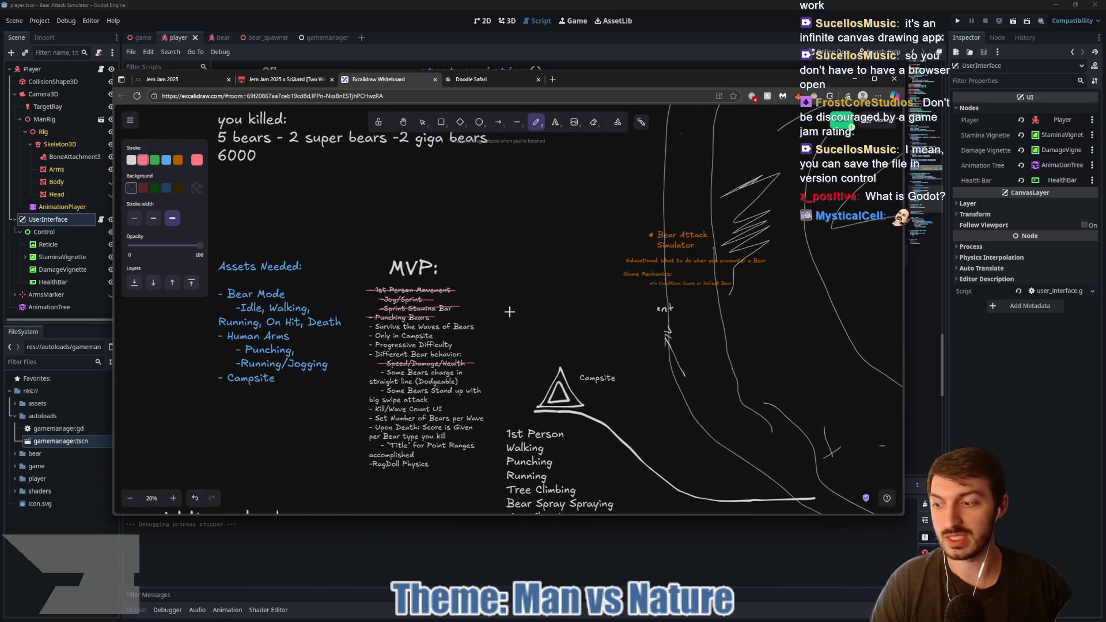
pyautogui.hotkey('alt', 'Tab')
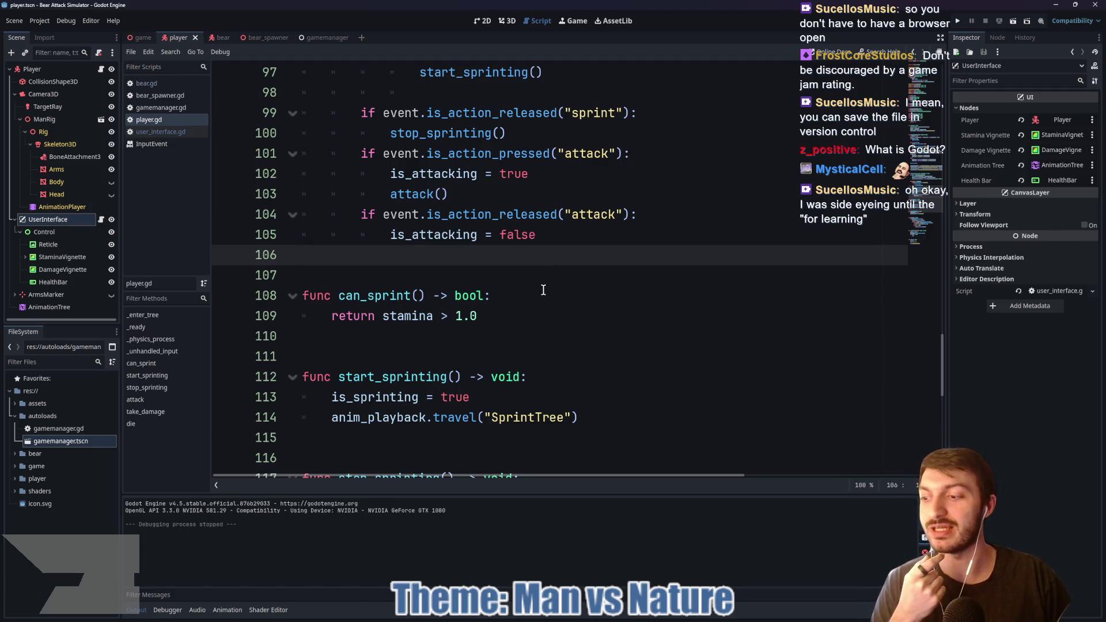
# Step: Review the sprint input handling around lines 93–98 of player.gd
pyautogui.scroll(4, 545, 291)
pyautogui.scroll(1, 545, 292)
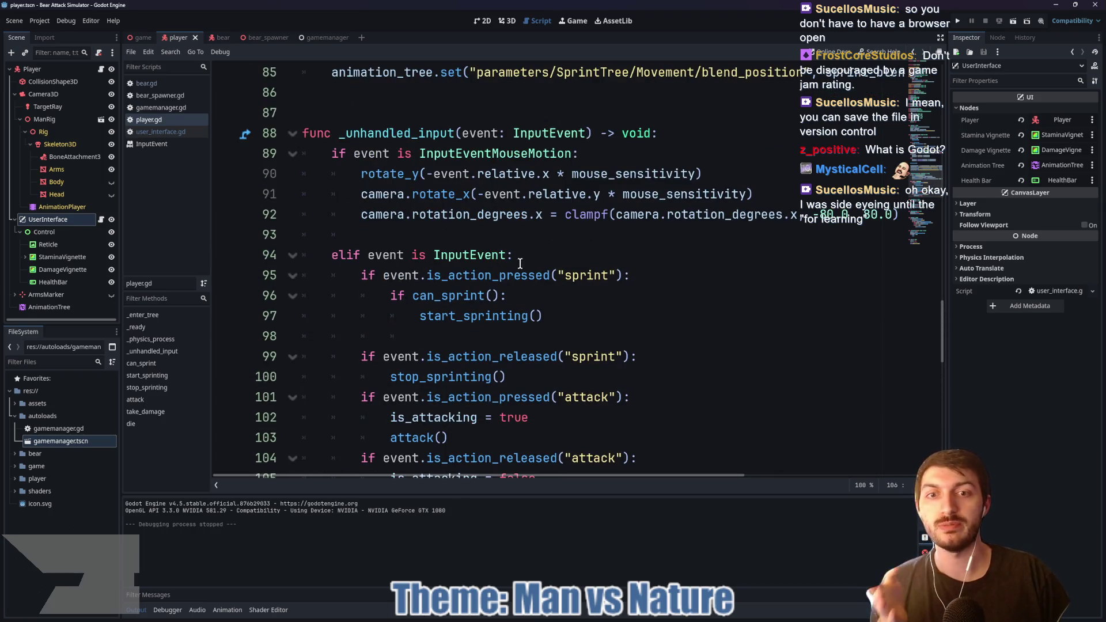
pyautogui.moveTo(508, 281)
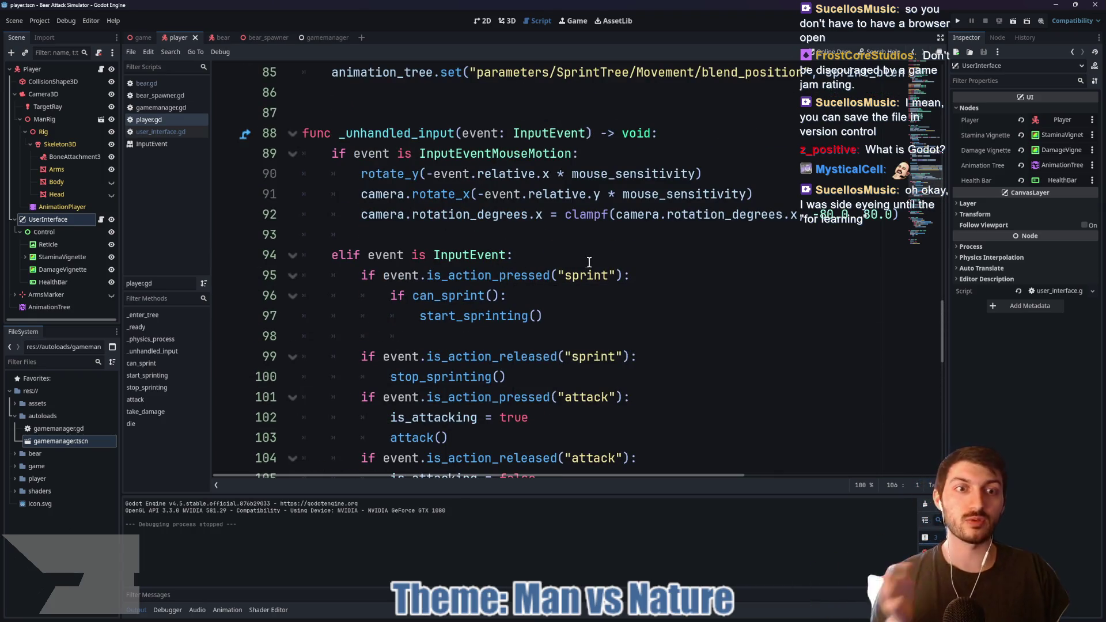
pyautogui.click(489, 236)
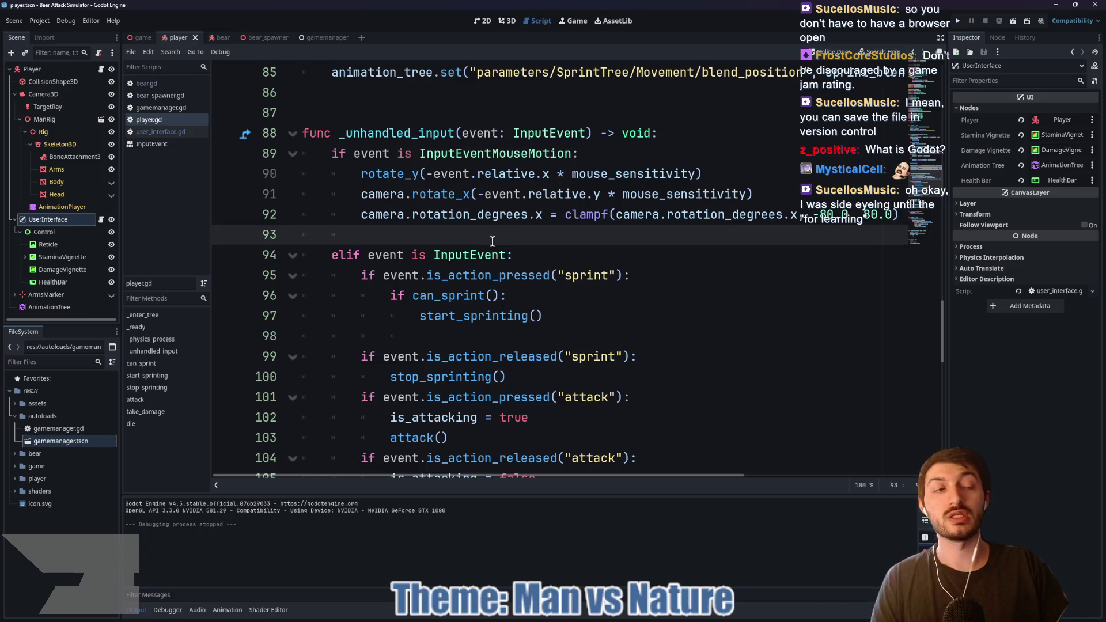
pyautogui.moveTo(491, 247)
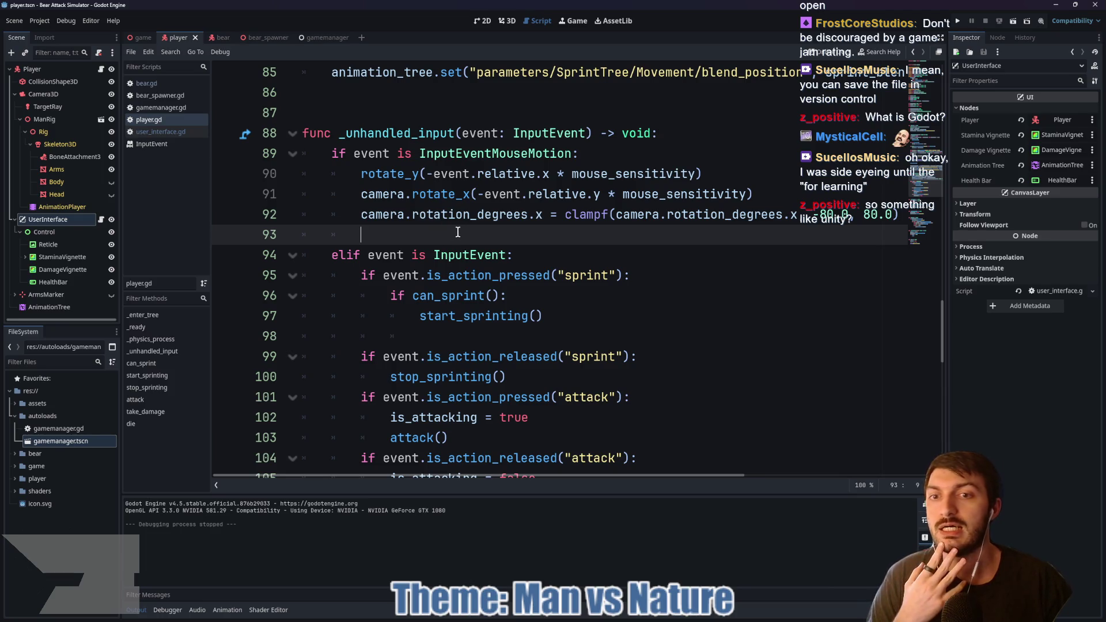
pyautogui.moveTo(457, 249)
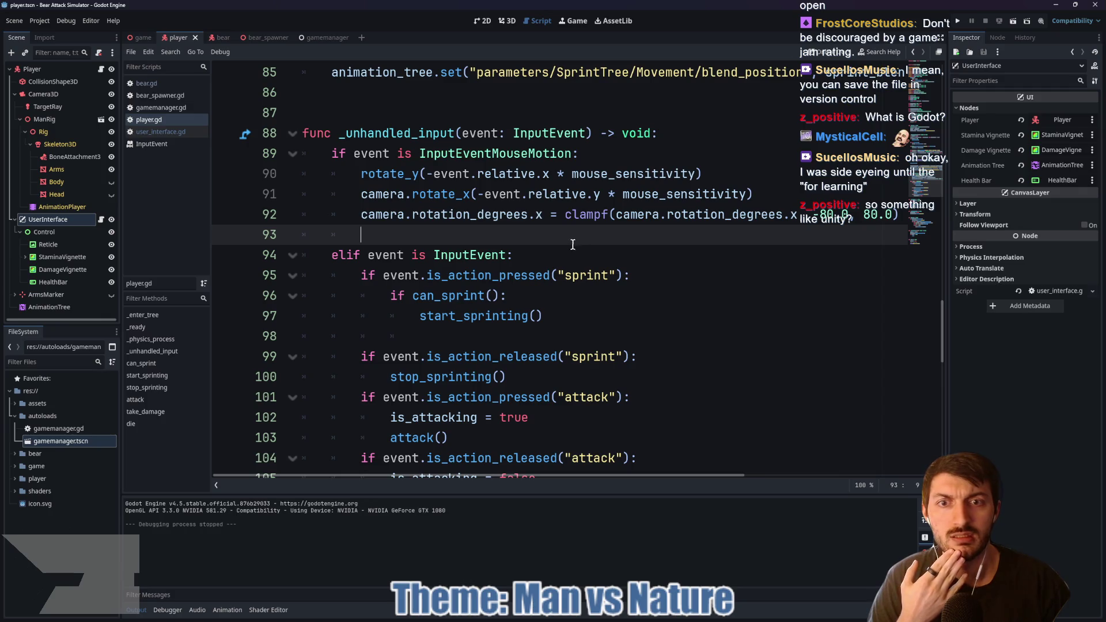
pyautogui.scroll(5, 550, 263)
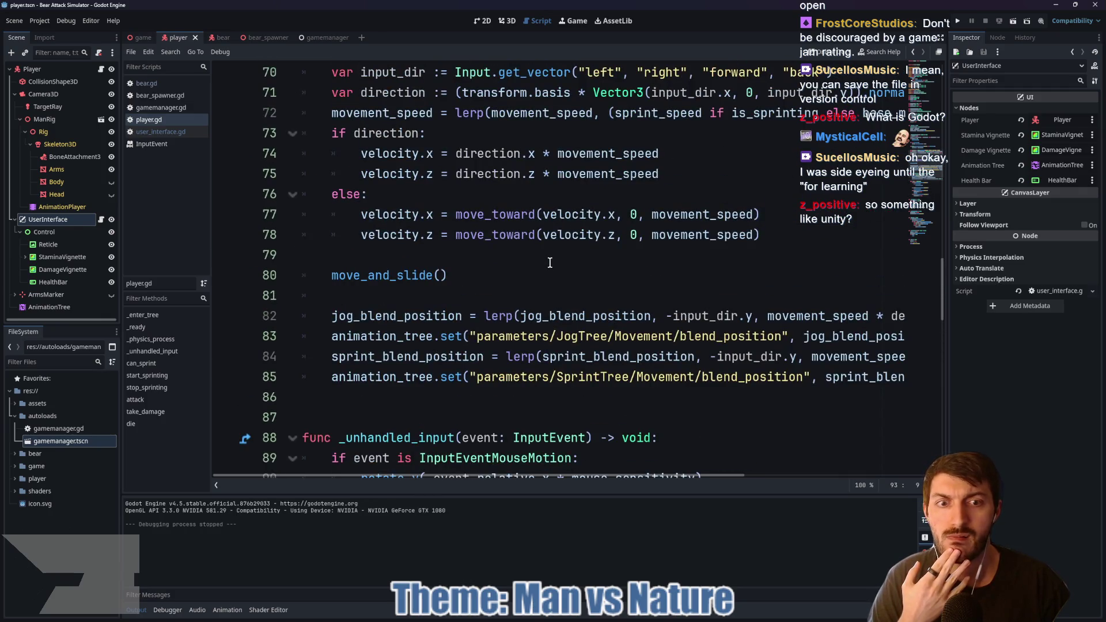
pyautogui.scroll(-7, 549, 263)
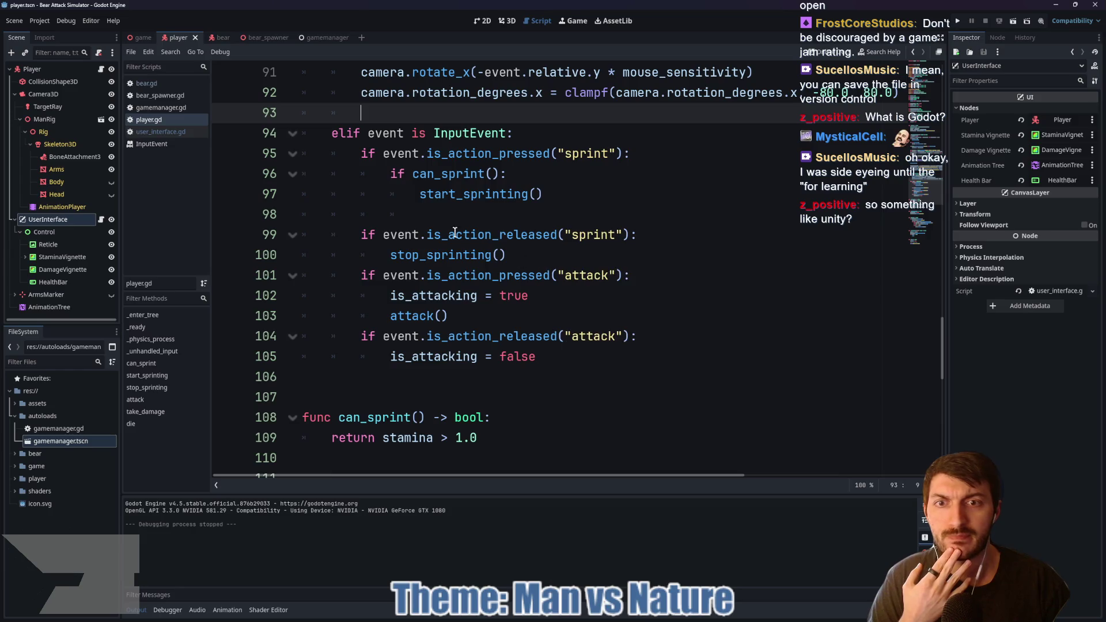
pyautogui.click(432, 223)
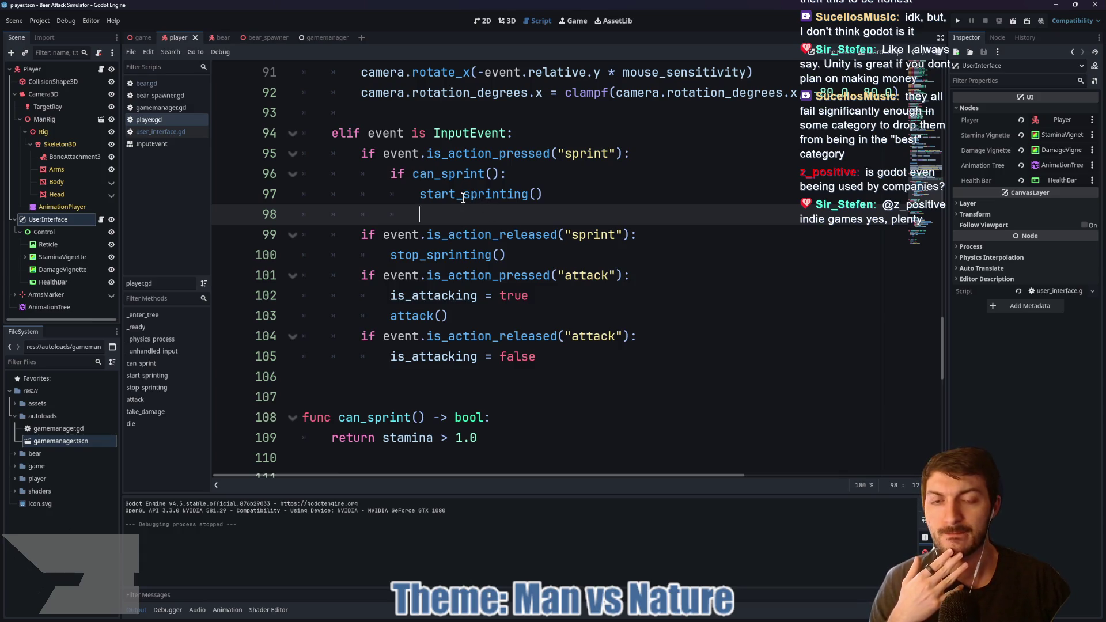
pyautogui.click(488, 197)
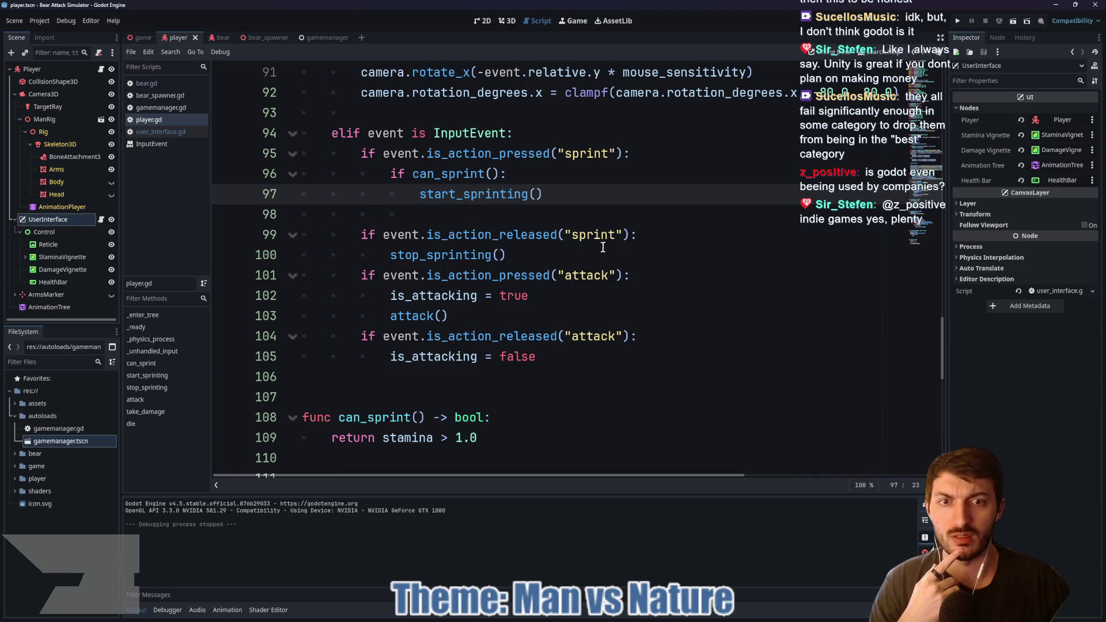
# Step: Add a blank line after stop_sprinting() on line 100 and select the attack() call on line 104
pyautogui.click(542, 255)
pyautogui.press('Return')
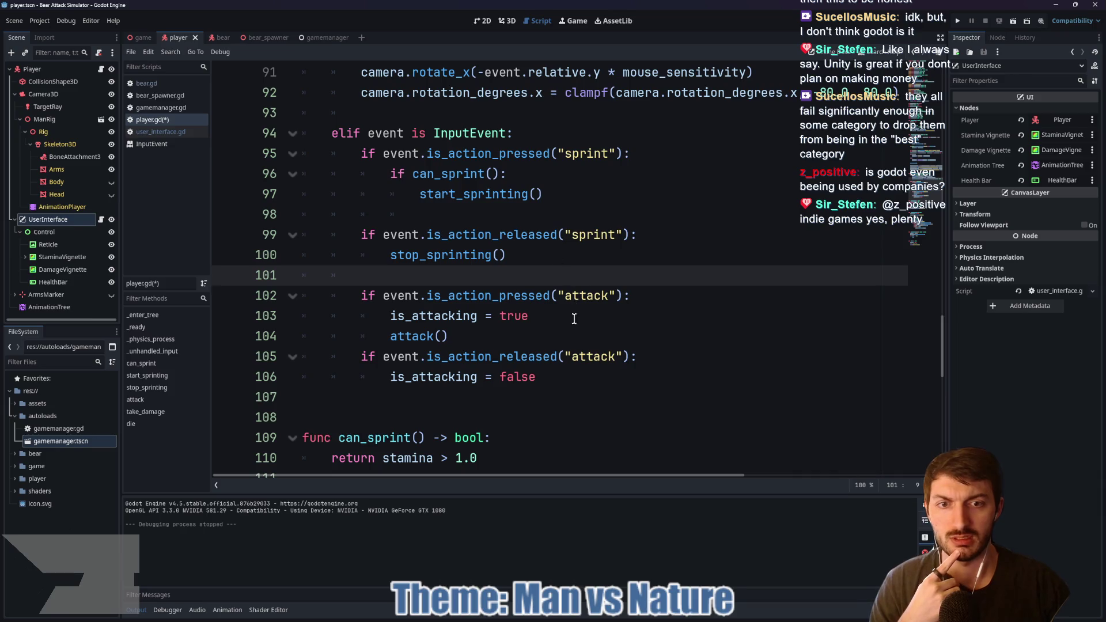
pyautogui.scroll(-1, 564, 326)
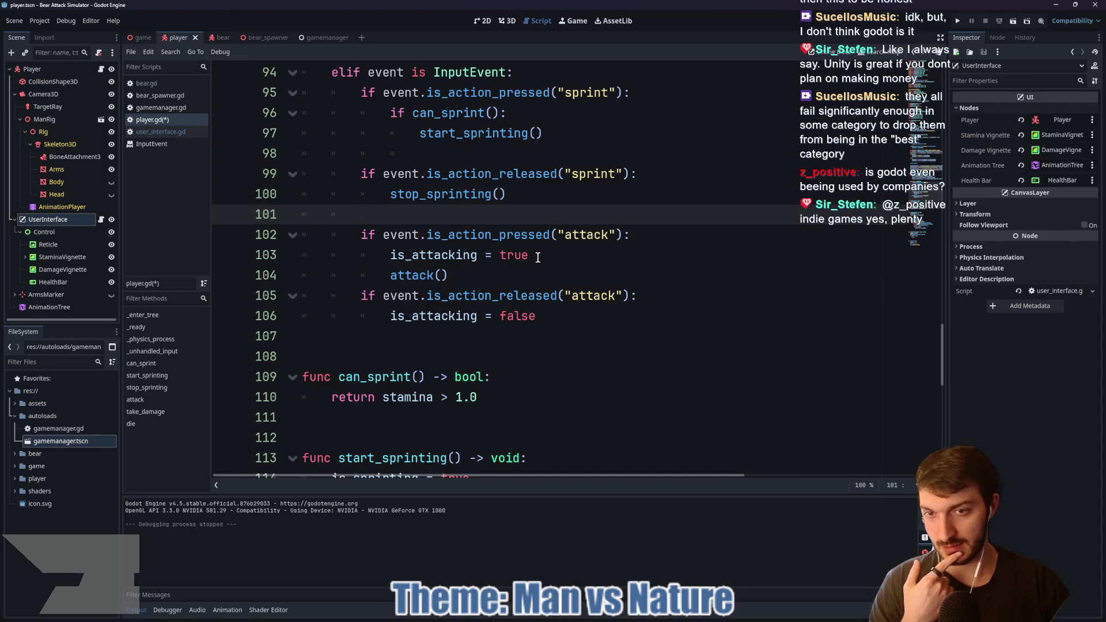
pyautogui.click(483, 275)
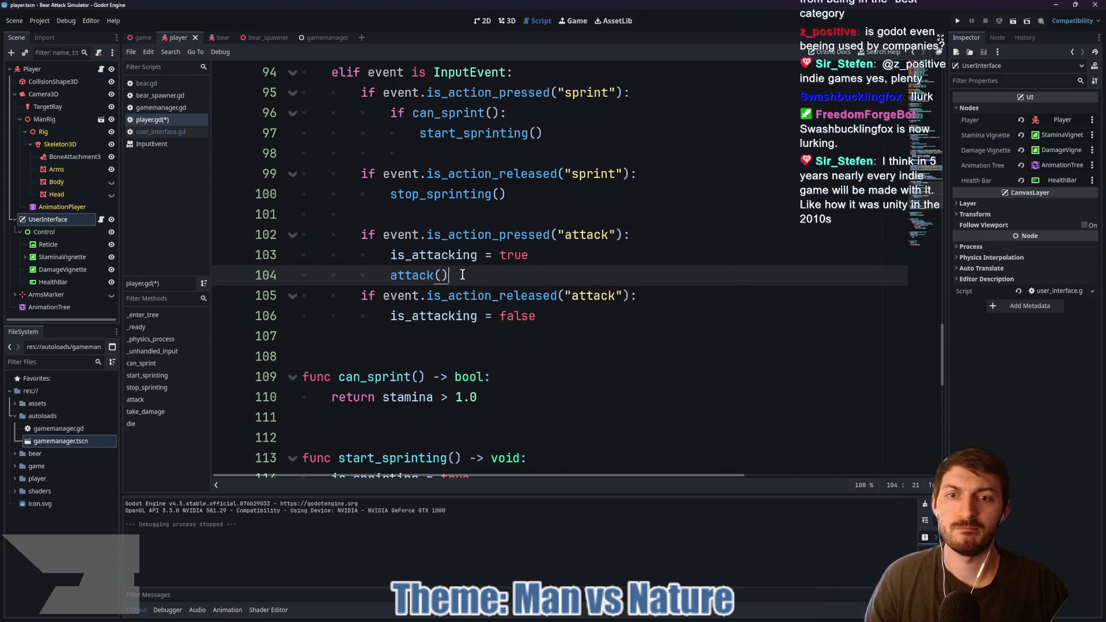
pyautogui.hotkey('shift', 'Home')
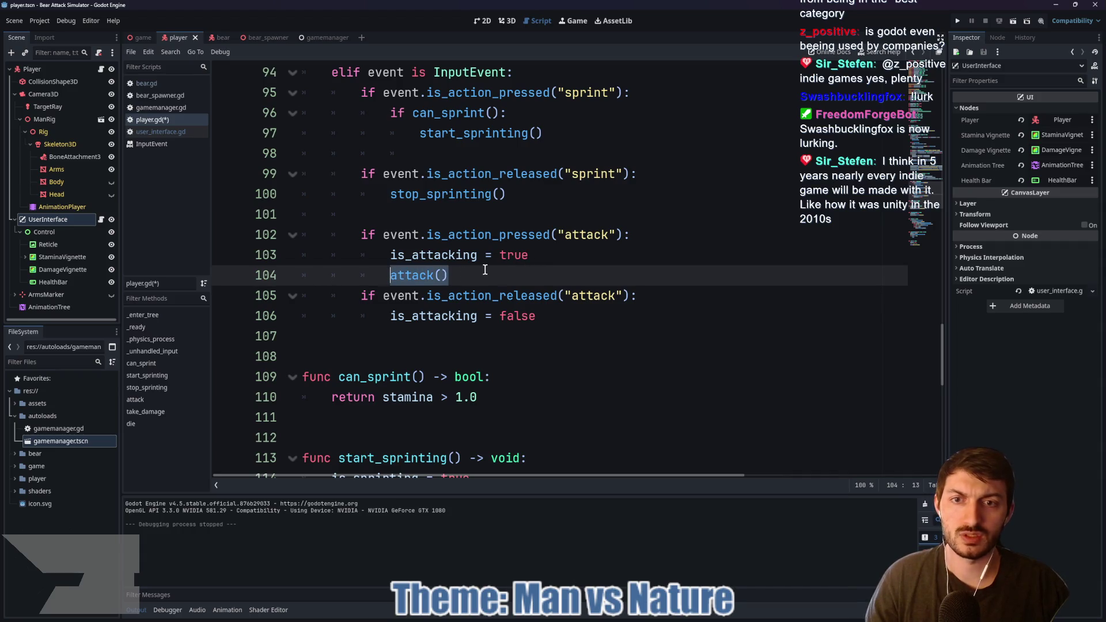
pyautogui.scroll(20, 485, 270)
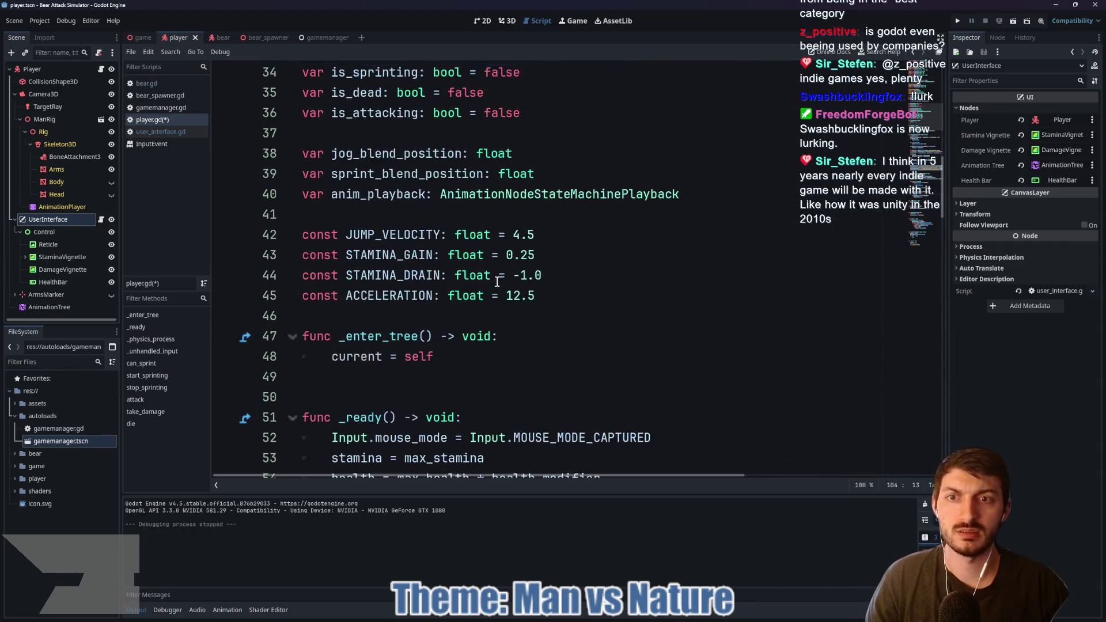
# Step: Save the edited player.gd script
pyautogui.scroll(4, 497, 281)
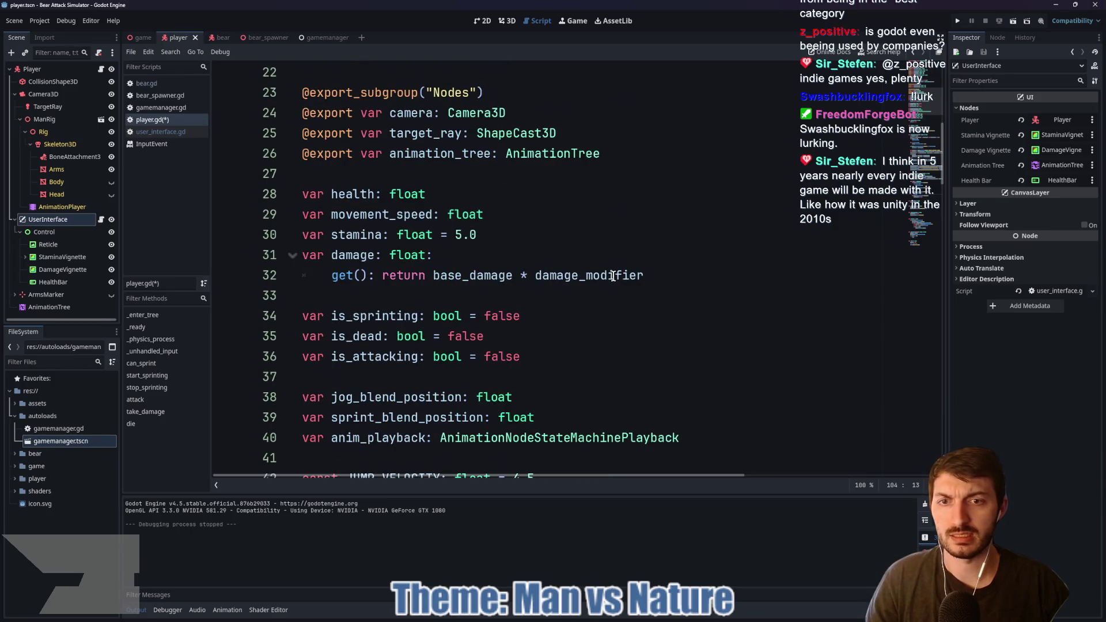
pyautogui.scroll(4, 527, 266)
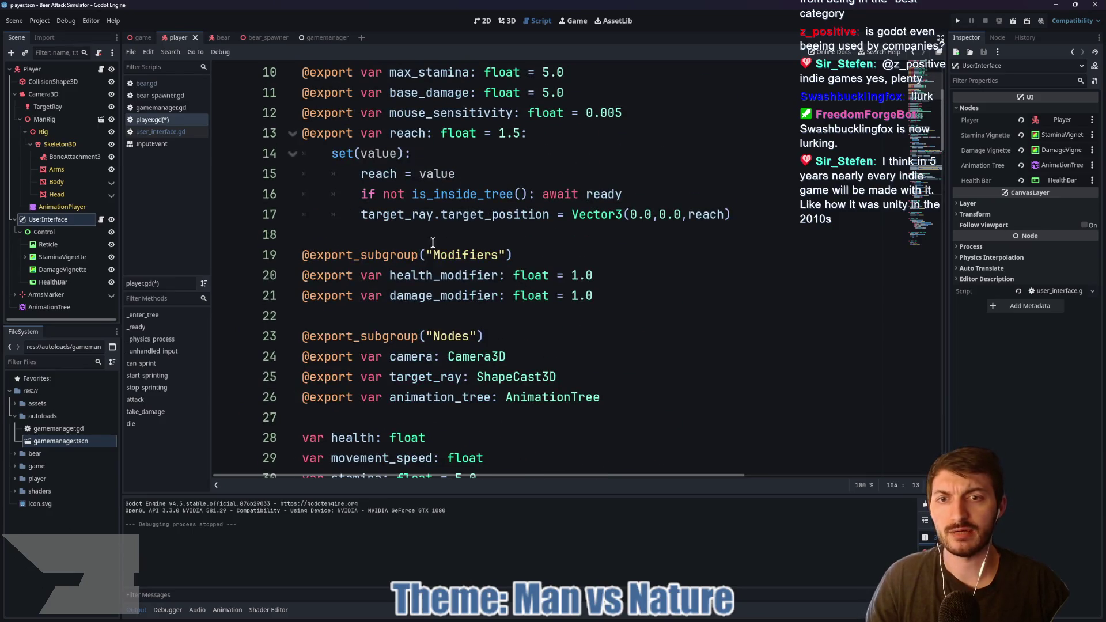
pyautogui.click(433, 242)
pyautogui.hotkey('ctrl', 's')
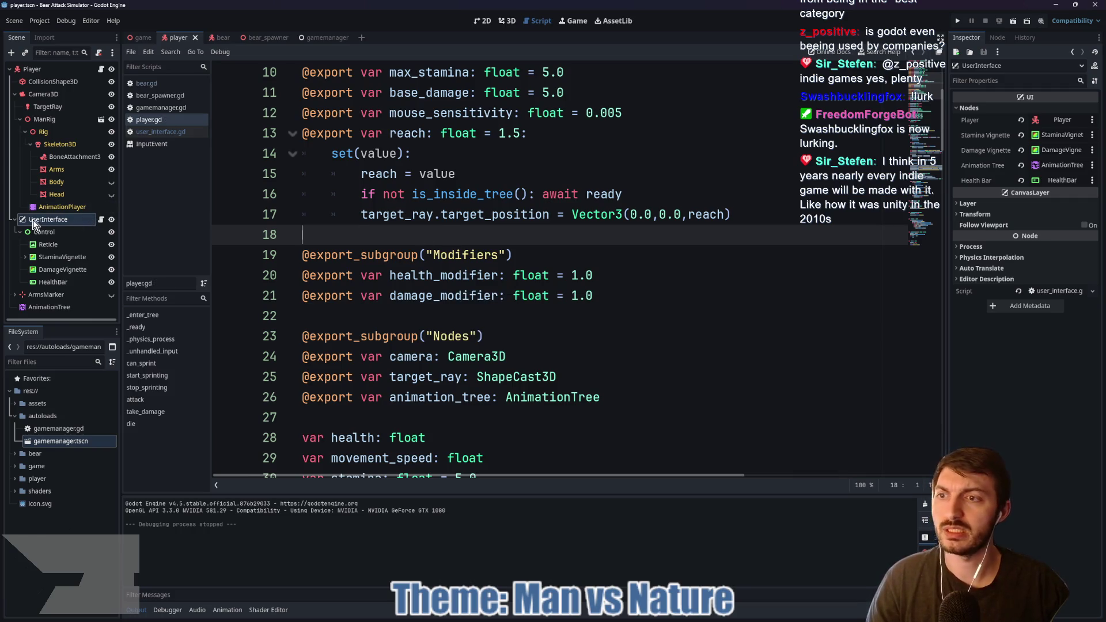
# Step: Inspect the Control, StaminaVignette and UserInterface nodes in the Scene dock
pyautogui.click(41, 230)
pyautogui.click(47, 242)
pyautogui.click(48, 234)
pyautogui.click(51, 256)
pyautogui.click(43, 223)
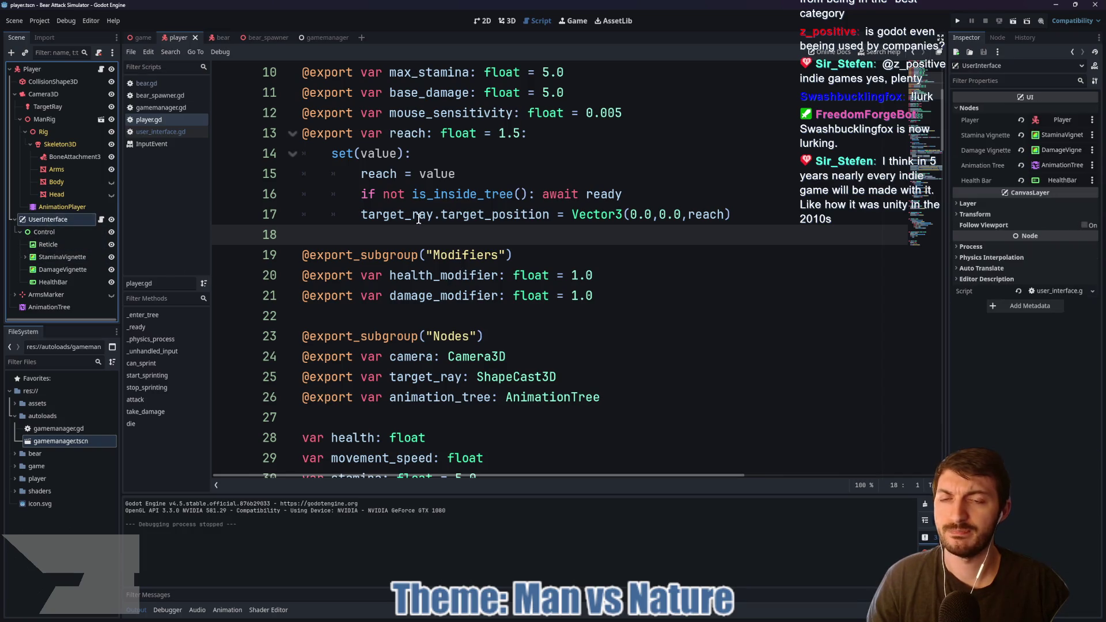
pyautogui.click(450, 232)
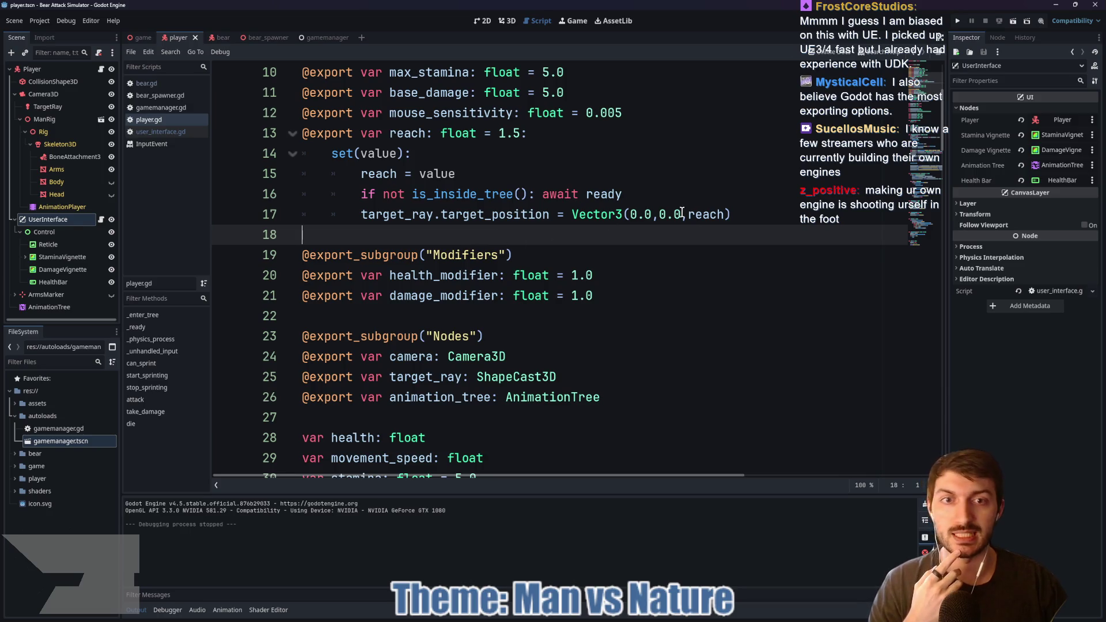
# Step: Review the await line in the reach setter and save the scene
pyautogui.click(636, 197)
pyautogui.hotkey('ctrl', 'shift', 'Left')
pyautogui.hotkey('ctrl', 'shift', 'Left')
pyautogui.hotkey('ctrl', 'shift', 'Left')
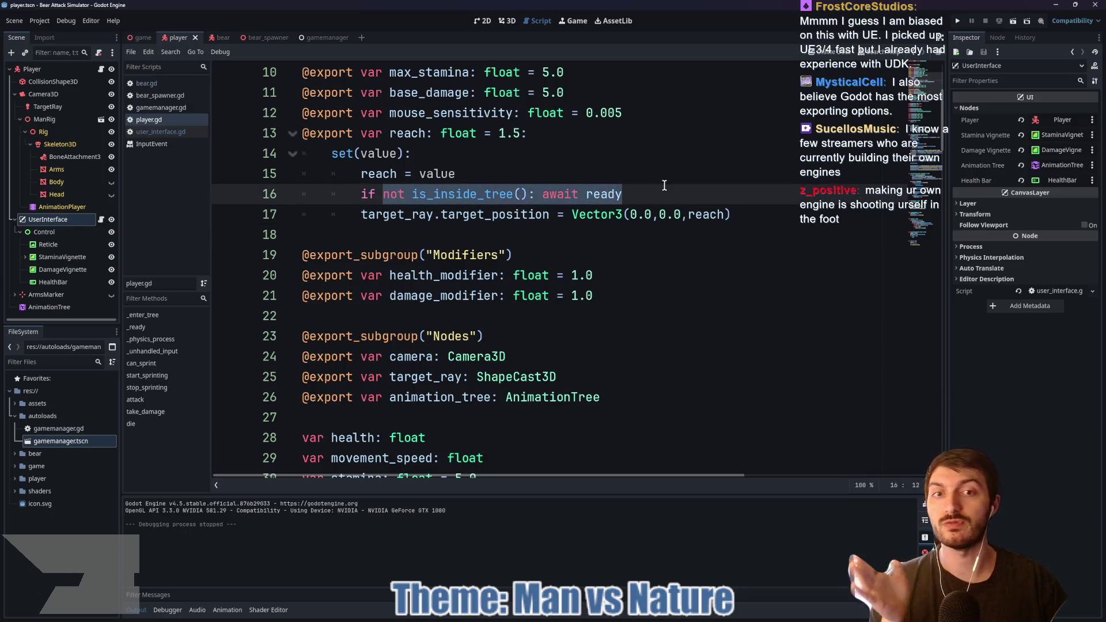
pyautogui.click(645, 193)
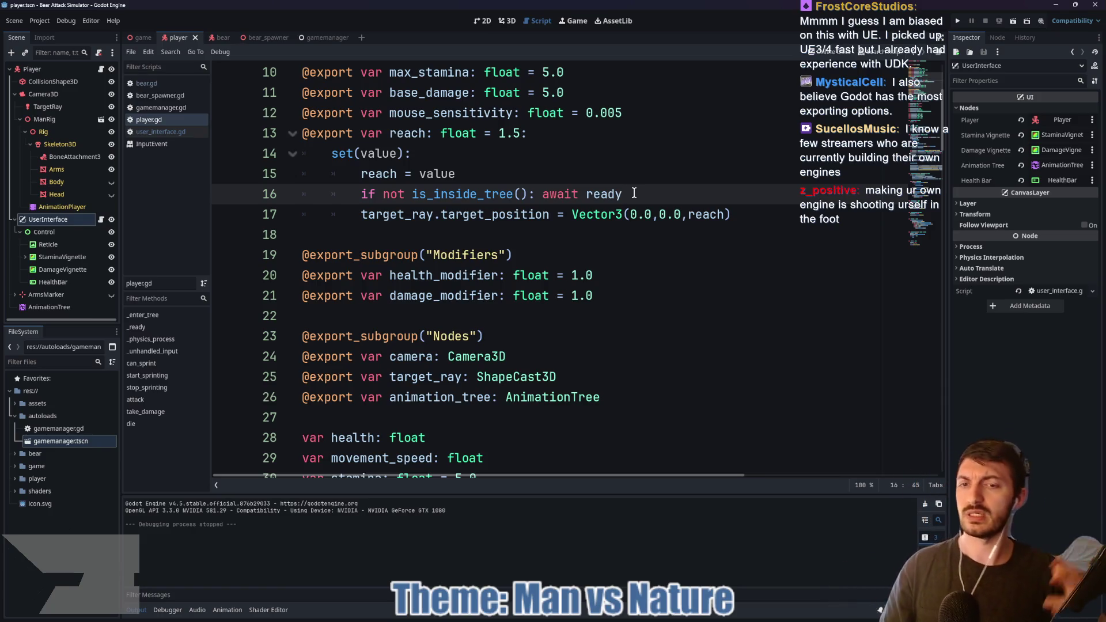
pyautogui.hotkey('ctrl', 's')
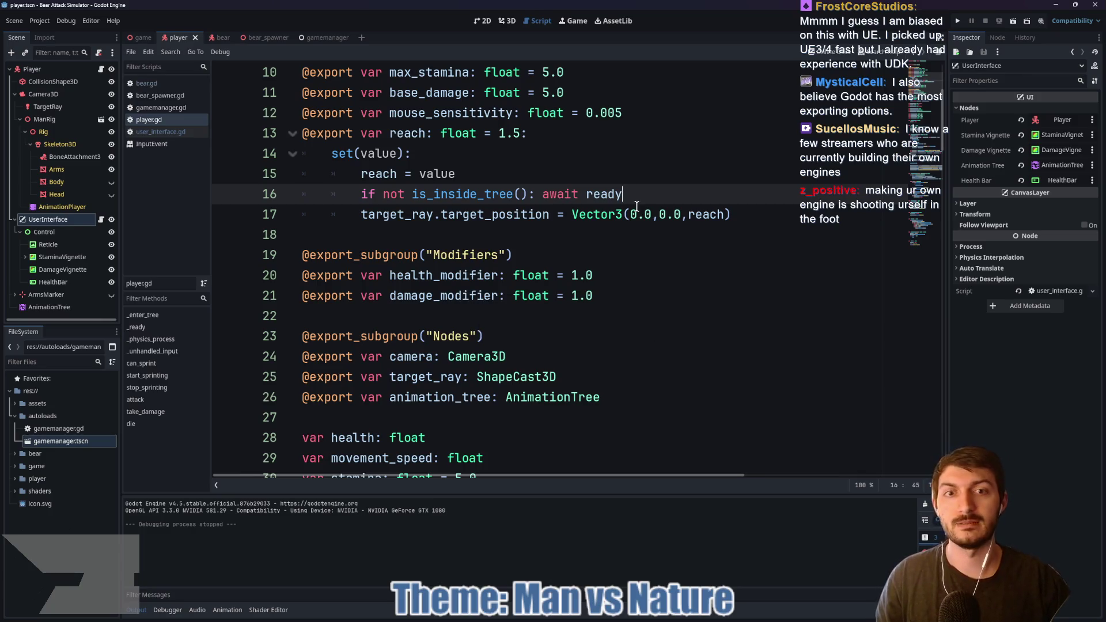
pyautogui.click(574, 182)
pyautogui.scroll(2, 561, 228)
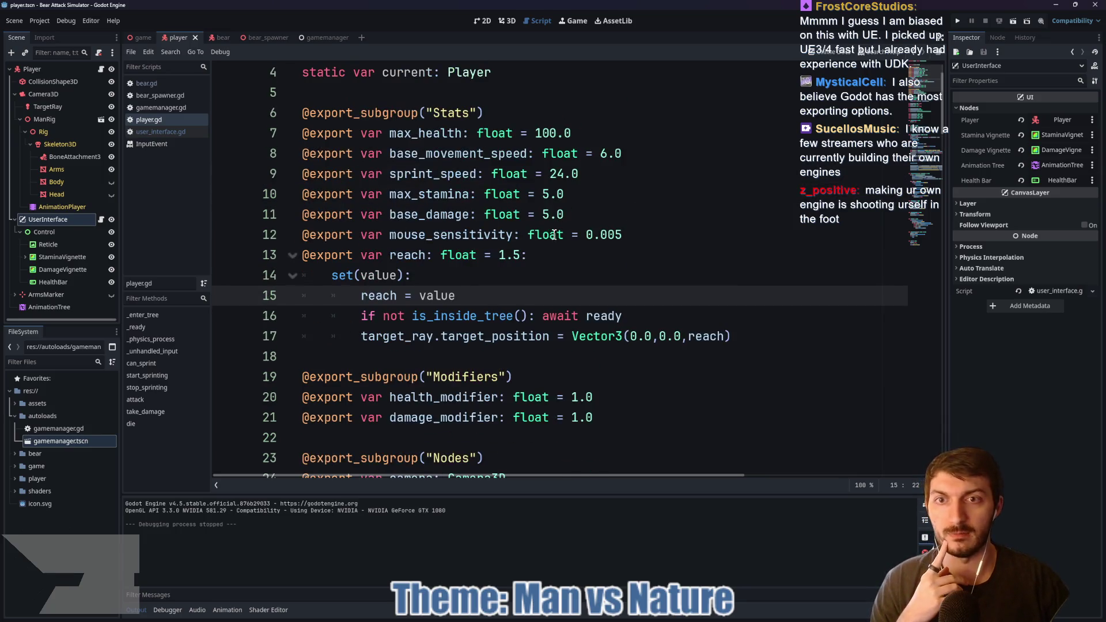
# Step: Select and review the reach value 1.5 on line 13
pyautogui.click(548, 256)
pyautogui.moveTo(520, 257); pyautogui.dragTo(499, 256)
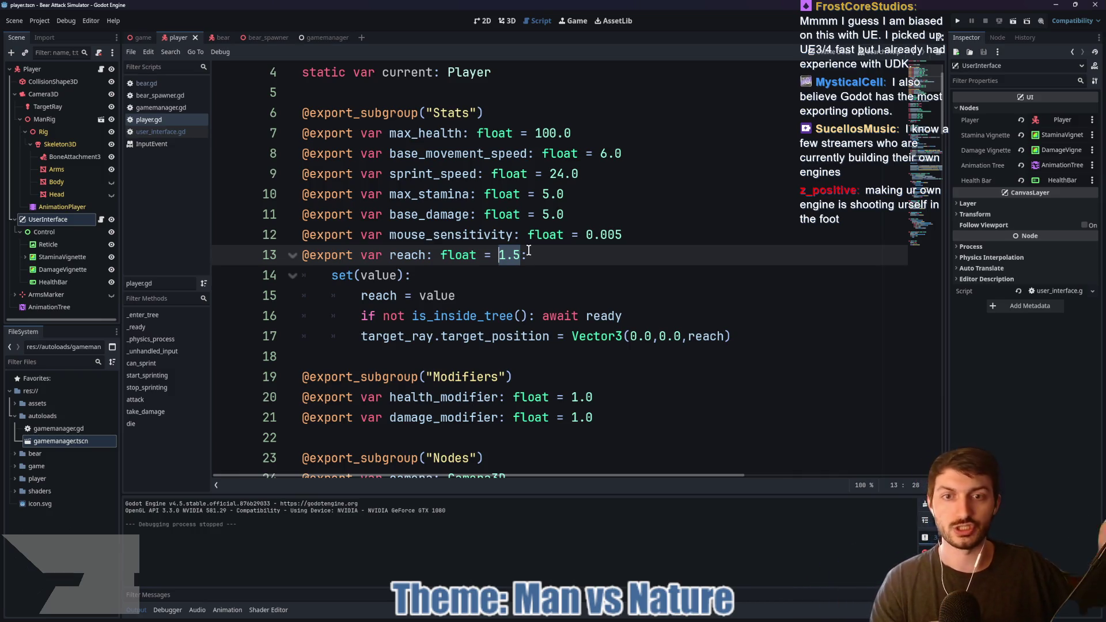
pyautogui.click(528, 252)
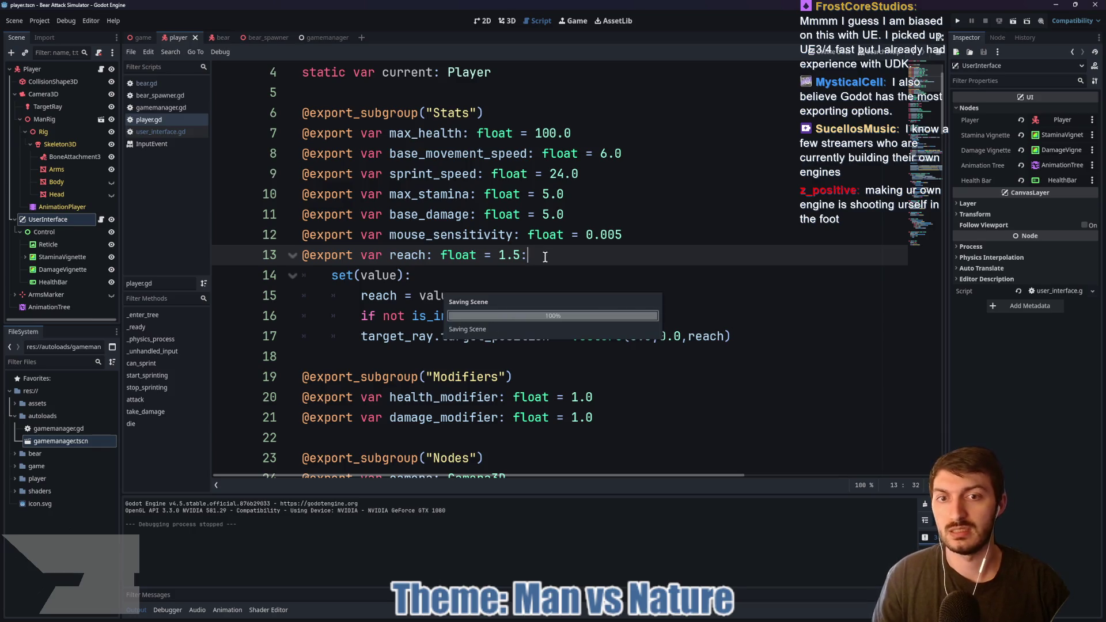
pyautogui.scroll(2, 550, 251)
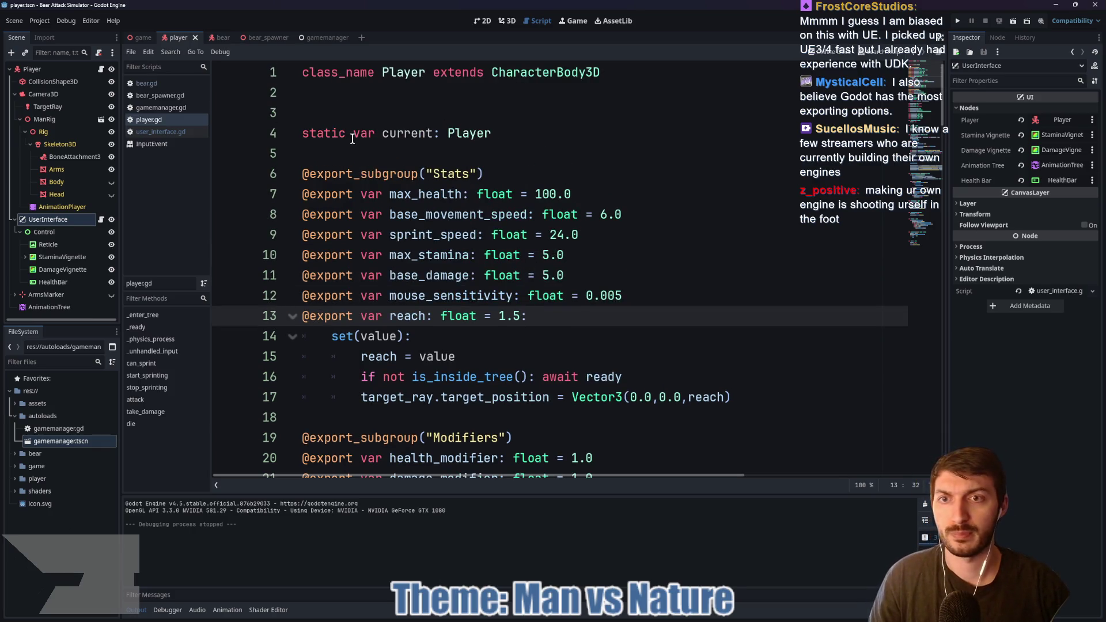
# Step: Look over the top of player.gd, then bring the Excalidraw board browser forward
pyautogui.click(341, 109)
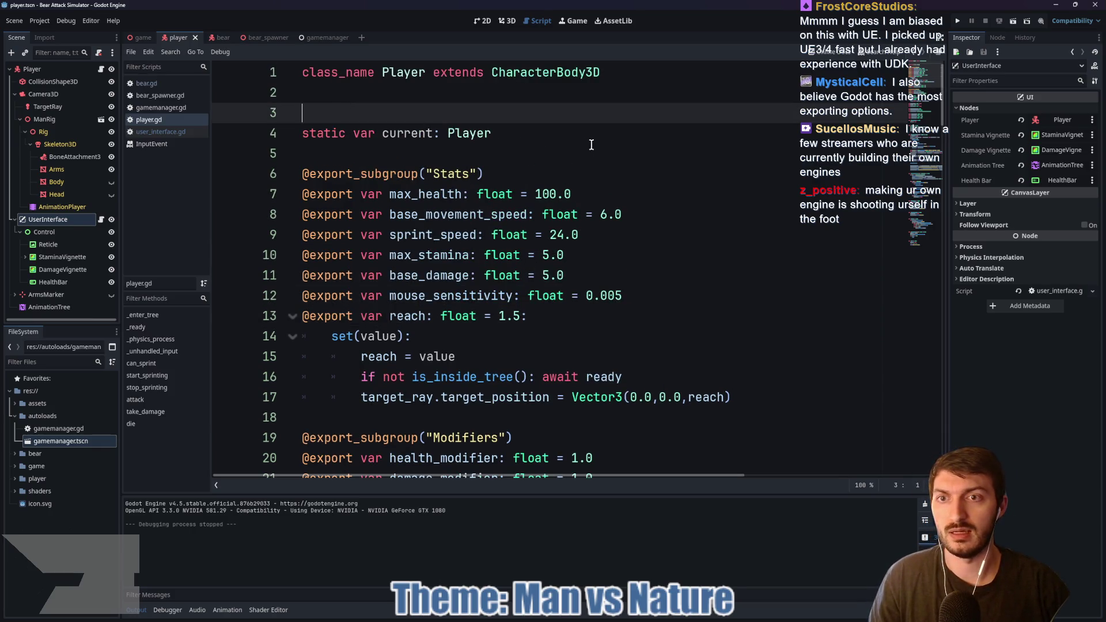
pyautogui.click(380, 147)
pyautogui.click(351, 105)
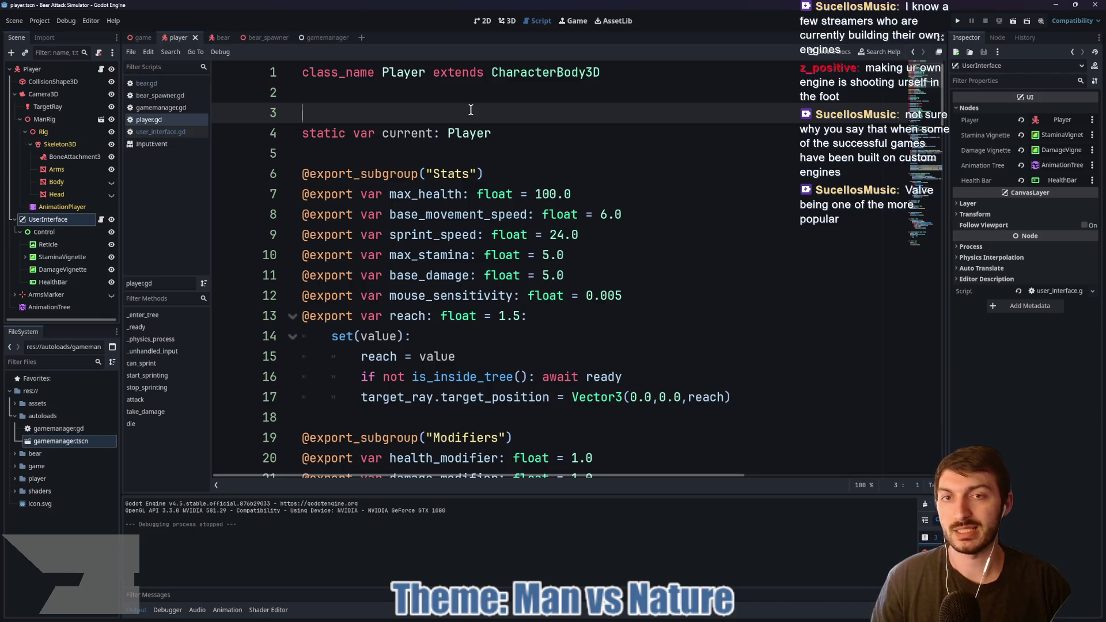
pyautogui.click(368, 154)
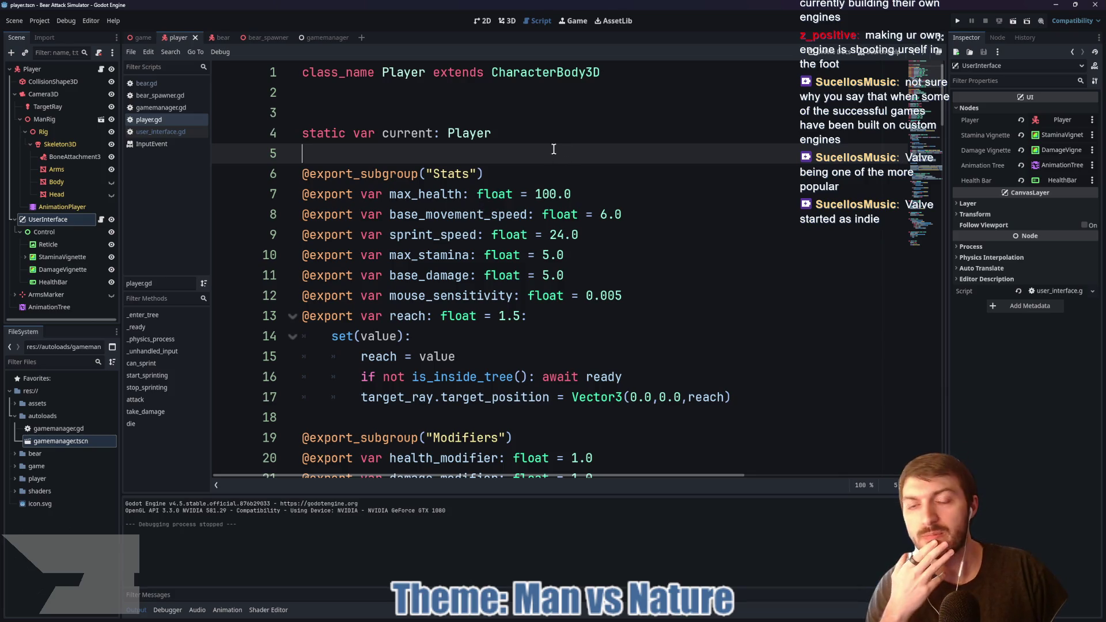
pyautogui.scroll(-2, 509, 153)
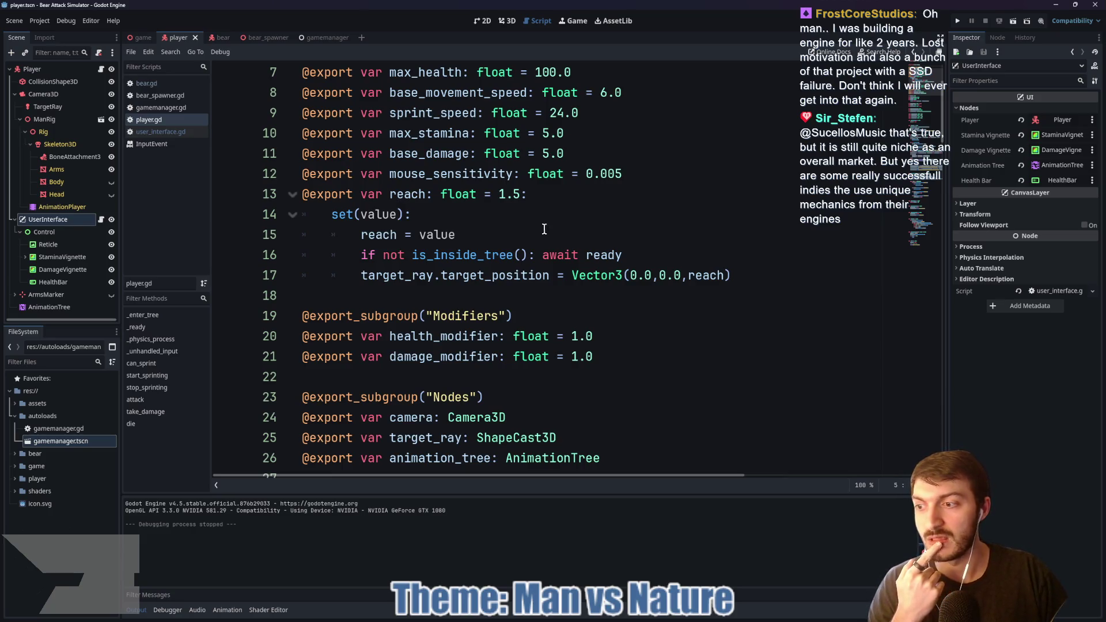
pyautogui.click(563, 618)
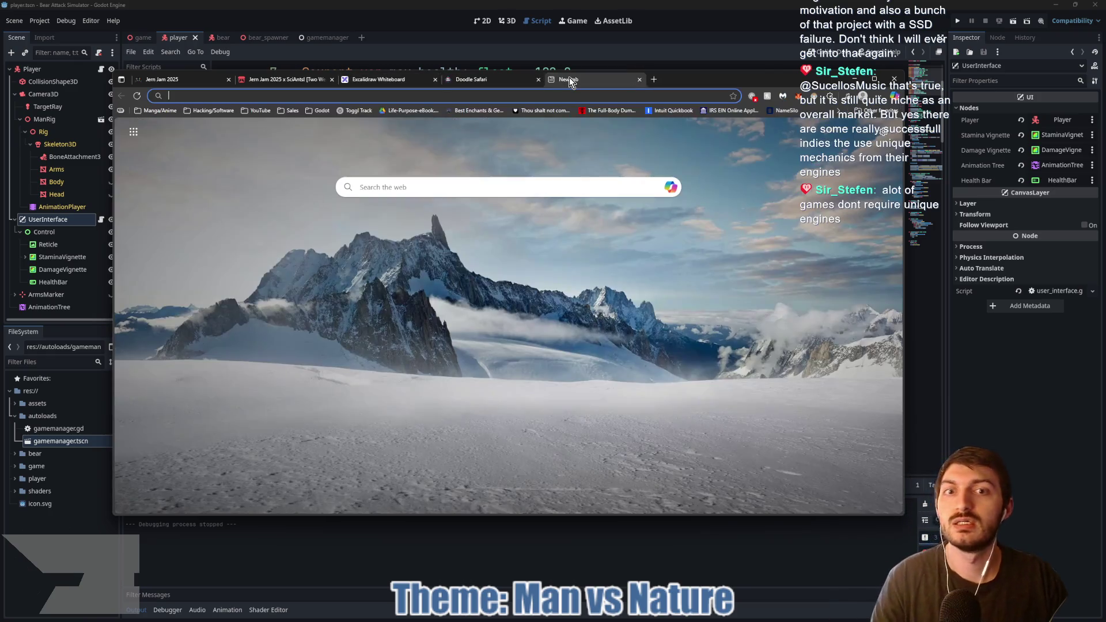
# Step: Google 'when did valve start' and 'when did unreal engine come out' in a new tab
pyautogui.click(552, 79)
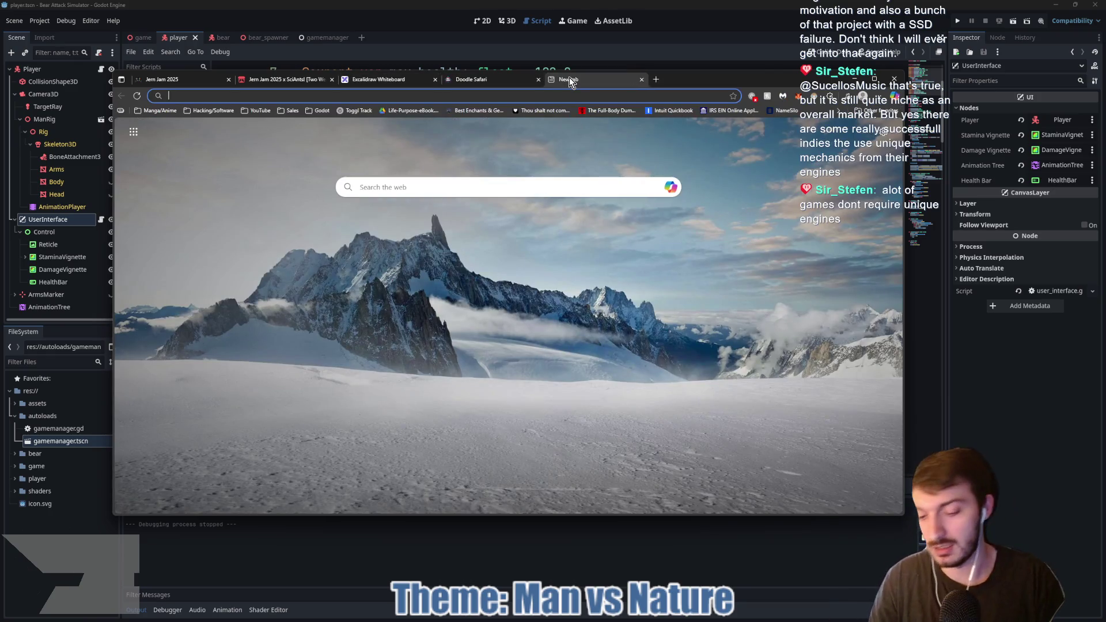
pyautogui.write('when did valve star')
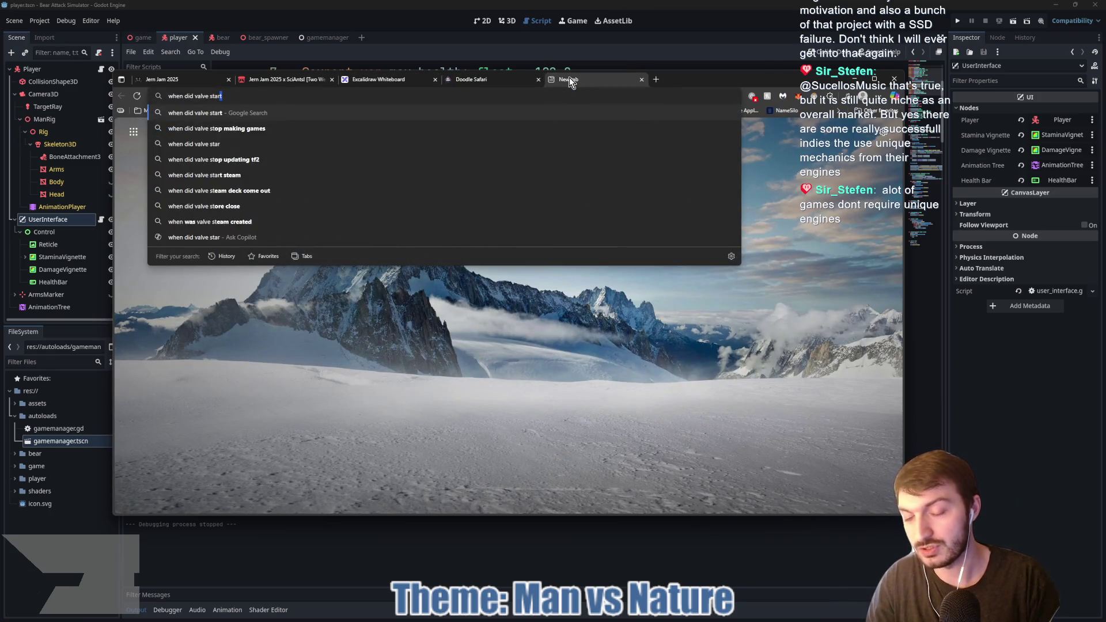
pyautogui.write('t')
pyautogui.press('Return')
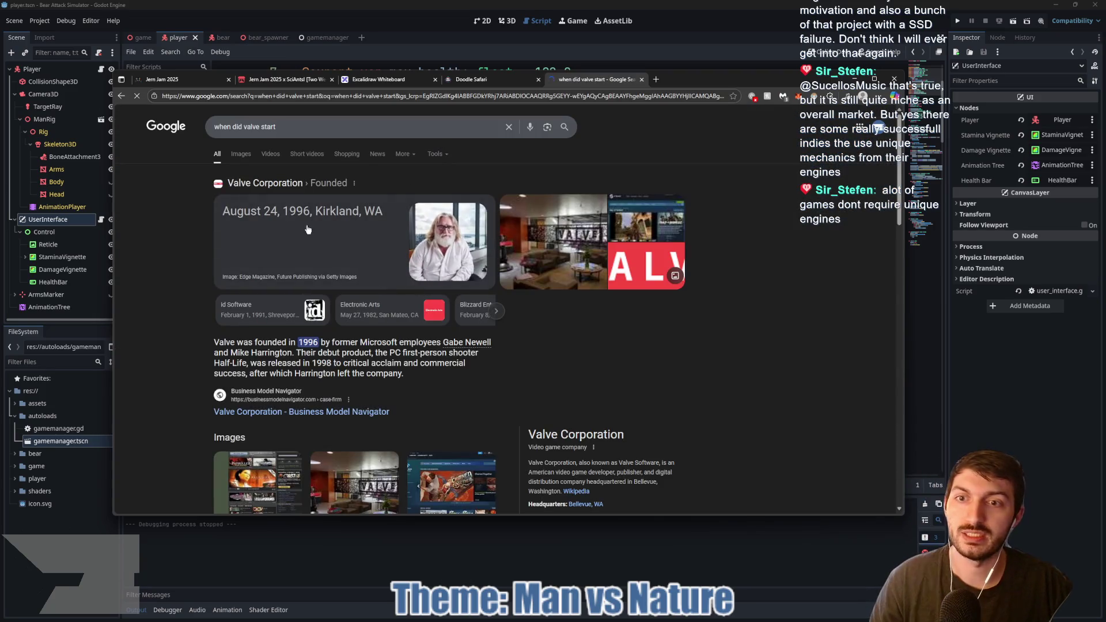
pyautogui.scroll(-1, 375, 173)
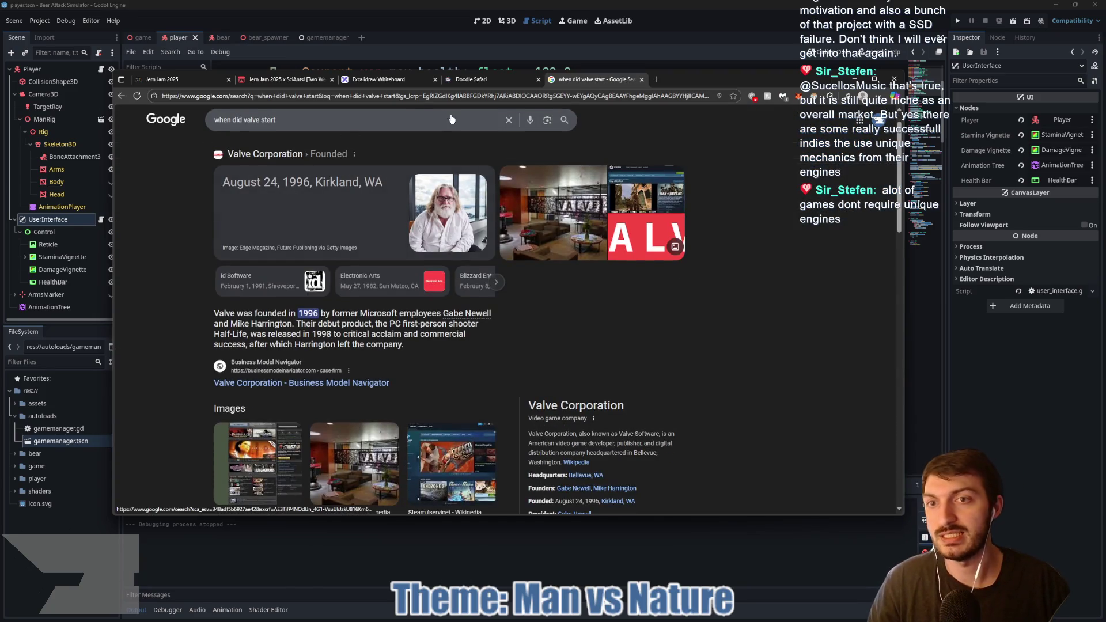
pyautogui.click(416, 98)
pyautogui.write('when did unreal engine come out')
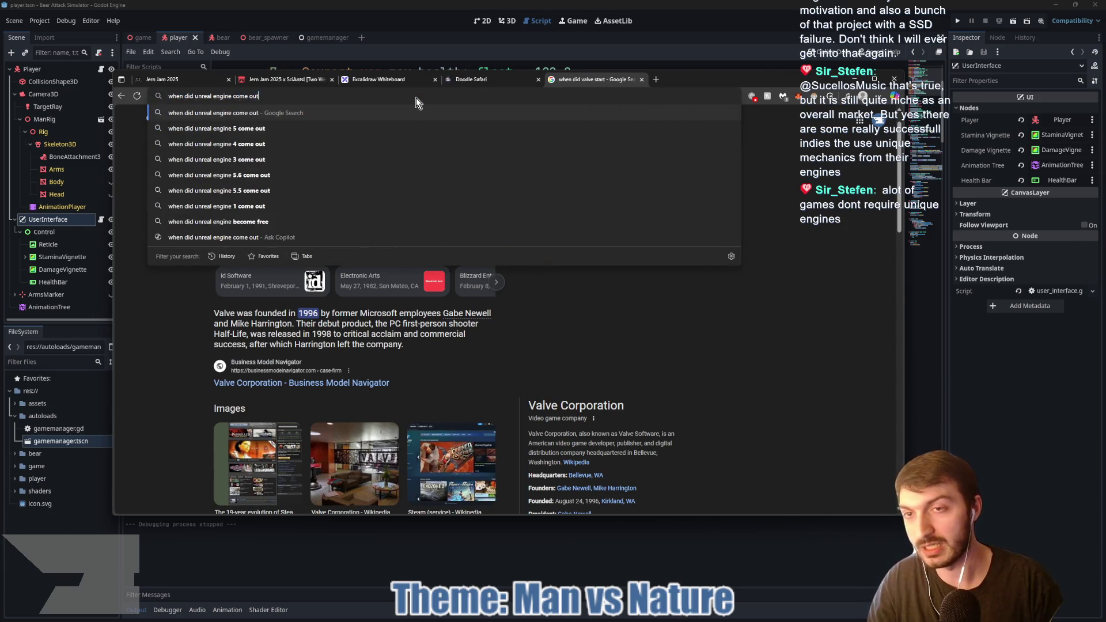
pyautogui.press('Return')
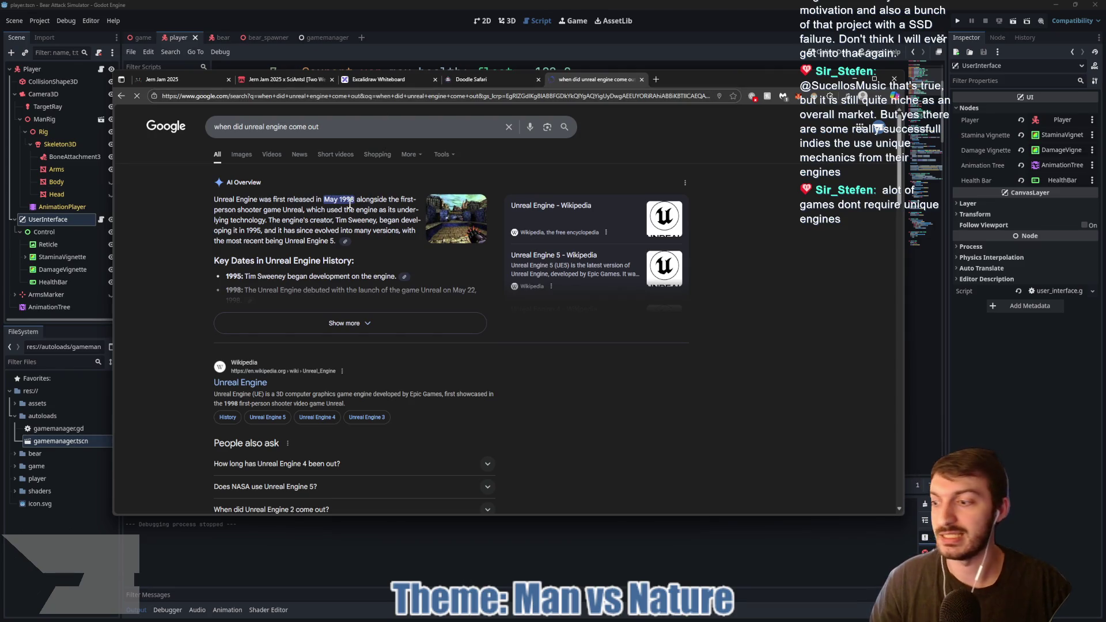
# Step: Google 'when did unity come', close the results tab and return to Godot
pyautogui.click(565, 96)
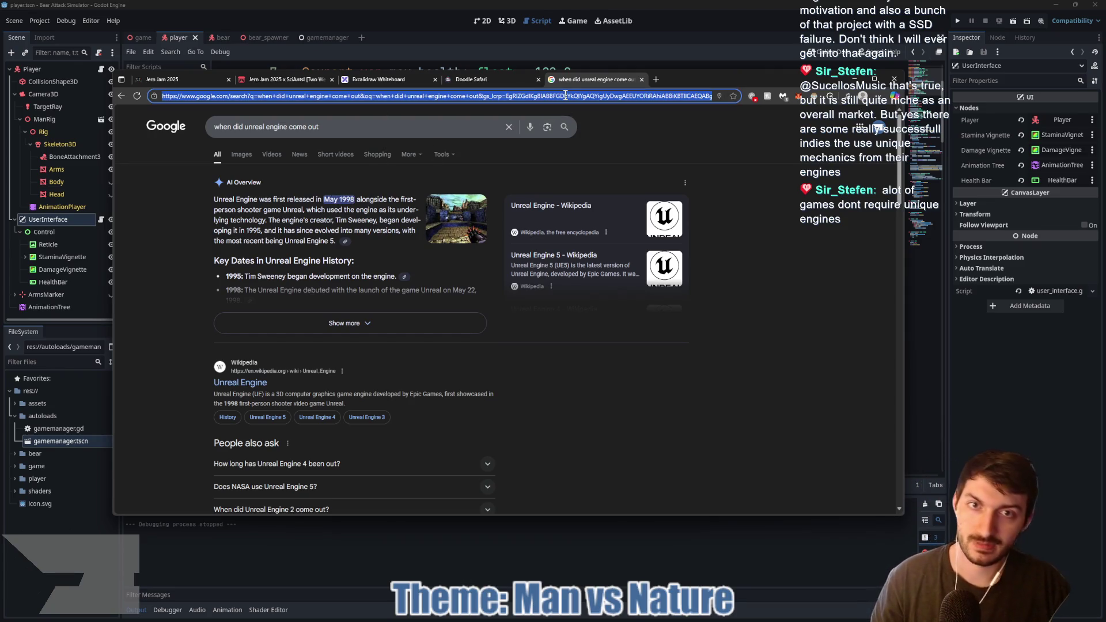
pyautogui.write('when did unity come')
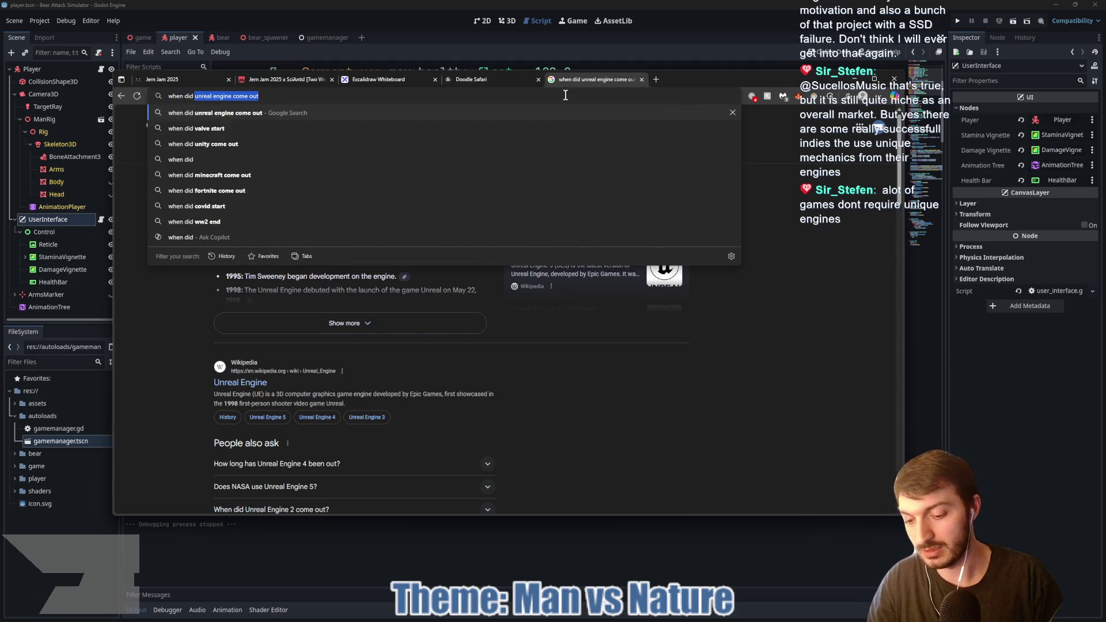
pyautogui.press('Return')
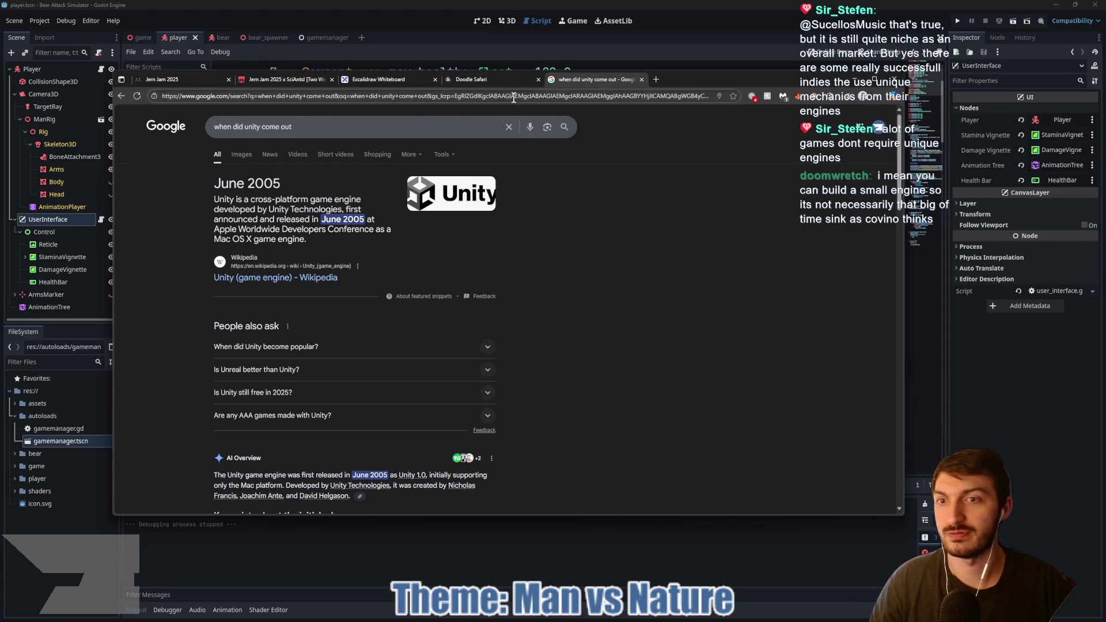
pyautogui.click(641, 79)
pyautogui.click(1021, 374)
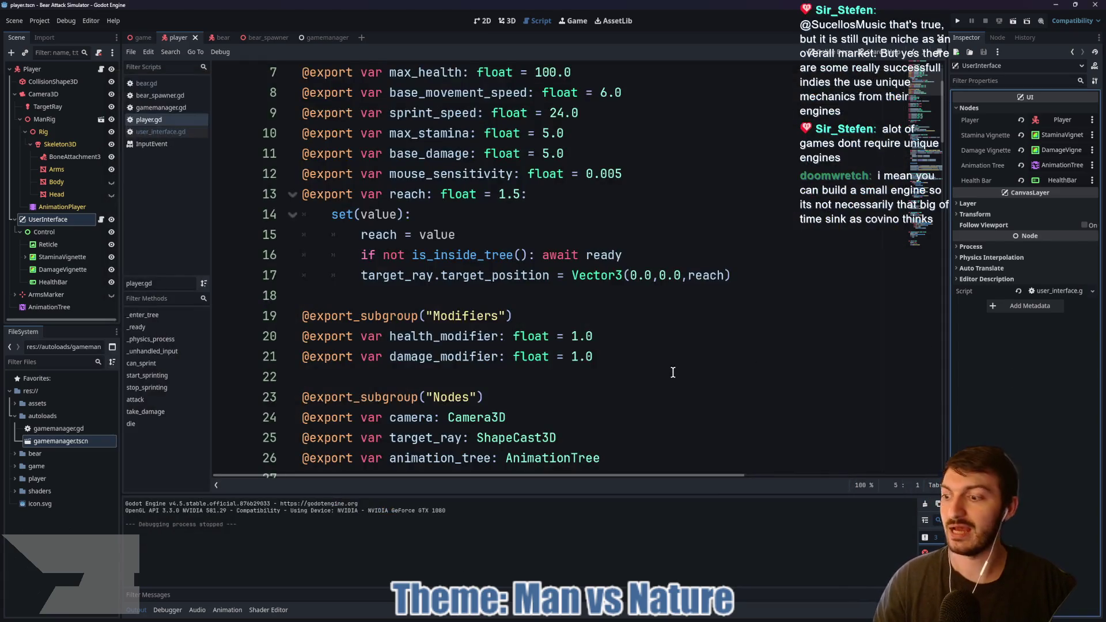
# Step: Save the player scene and player.gd with Ctrl+S
pyautogui.click(559, 304)
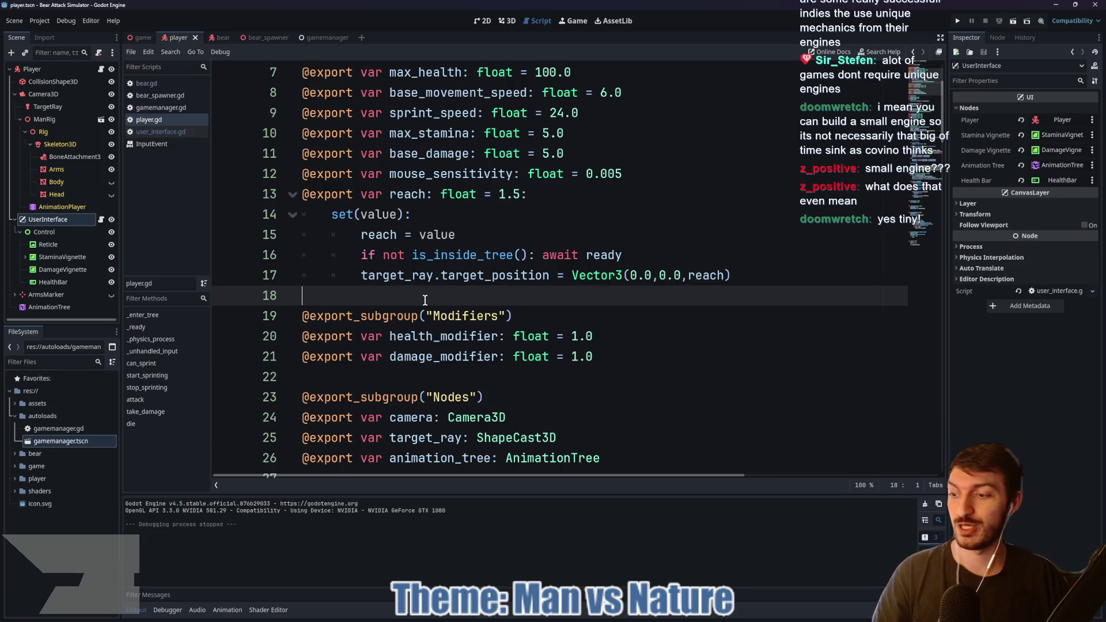
pyautogui.hotkey('ctrl', 's')
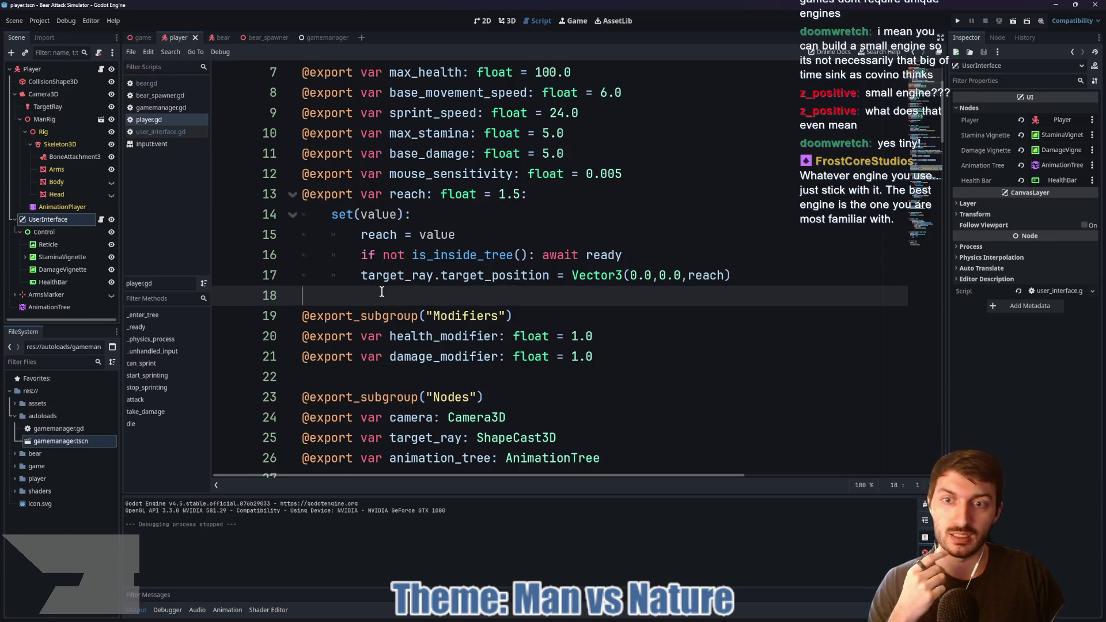
pyautogui.click(733, 274)
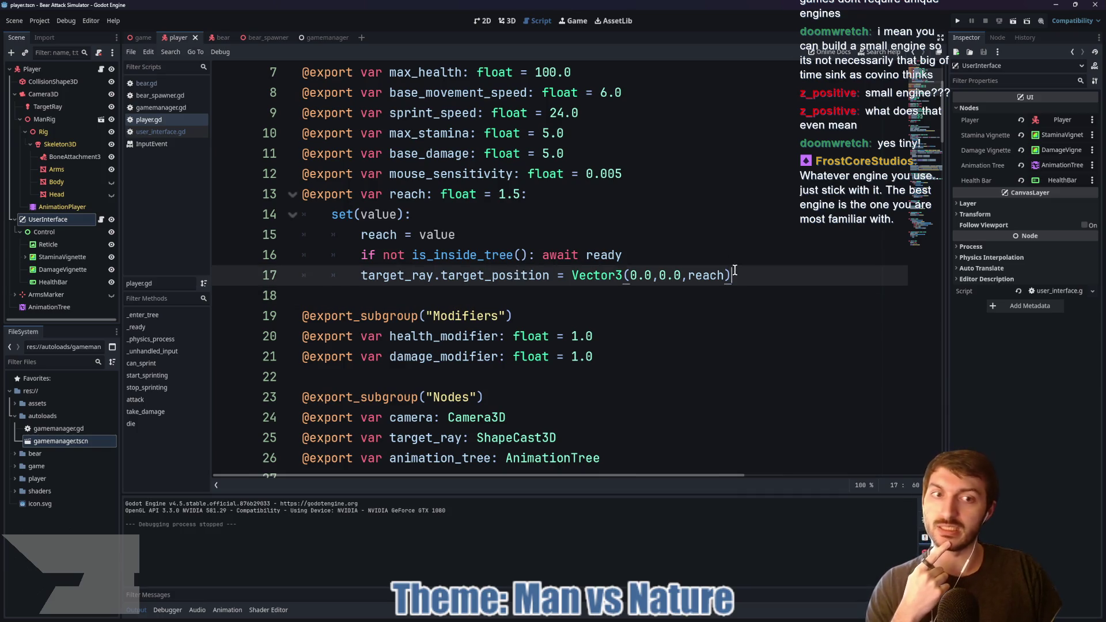
pyautogui.click(683, 255)
# Step: Review lines 13–17 around the reach declaration, leaving the setter code unchanged
pyautogui.click(520, 235)
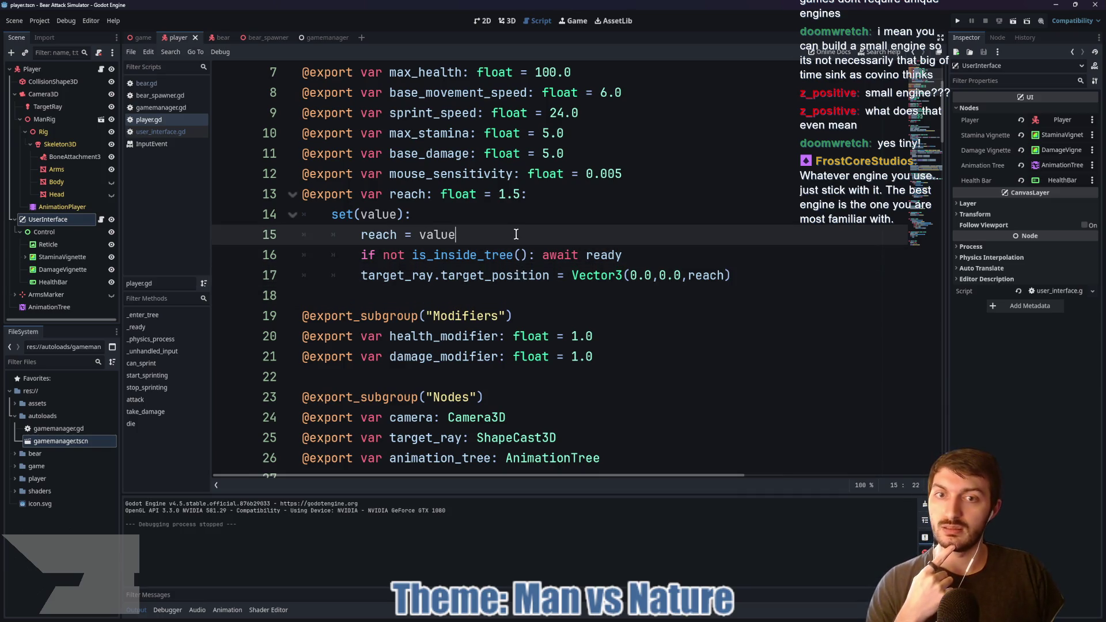
pyautogui.click(428, 217)
pyautogui.click(587, 194)
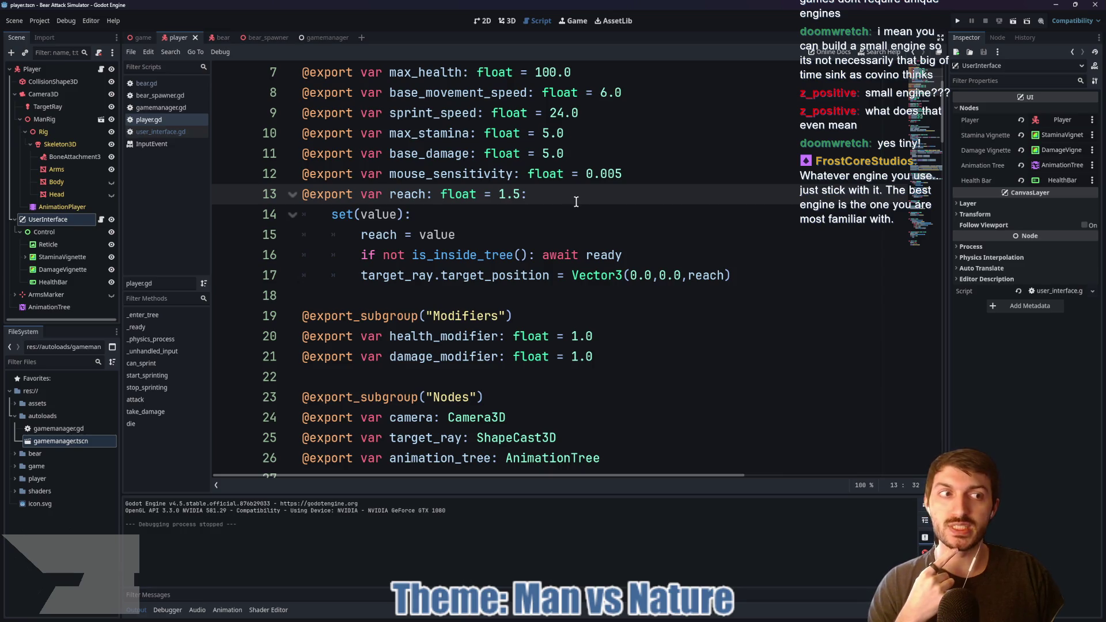
pyautogui.click(504, 211)
pyautogui.click(499, 230)
pyautogui.click(664, 251)
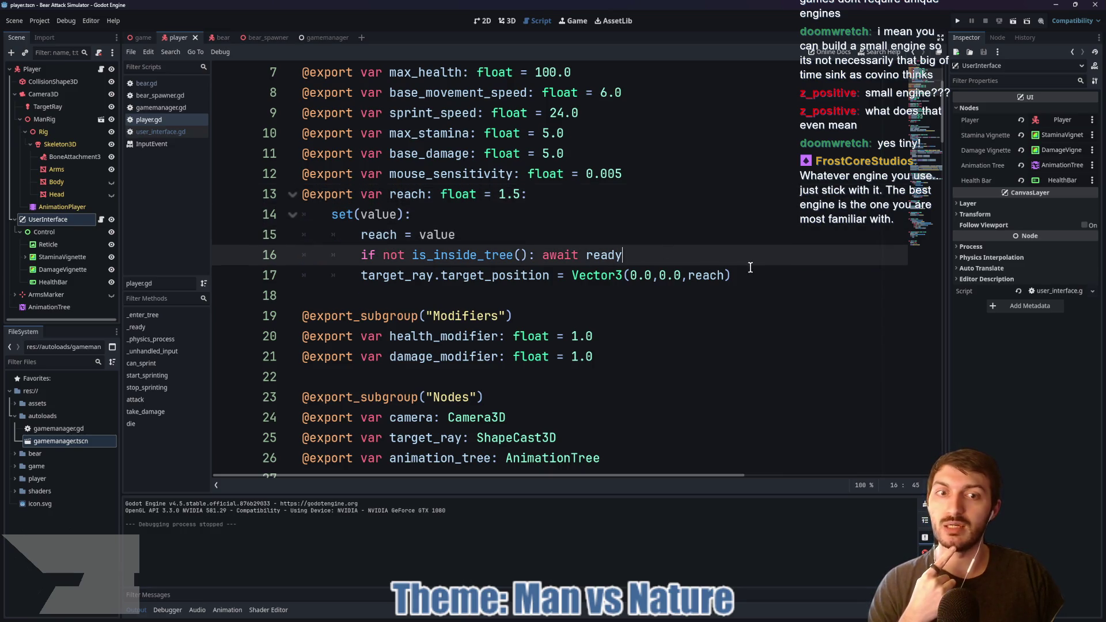
pyautogui.click(750, 268)
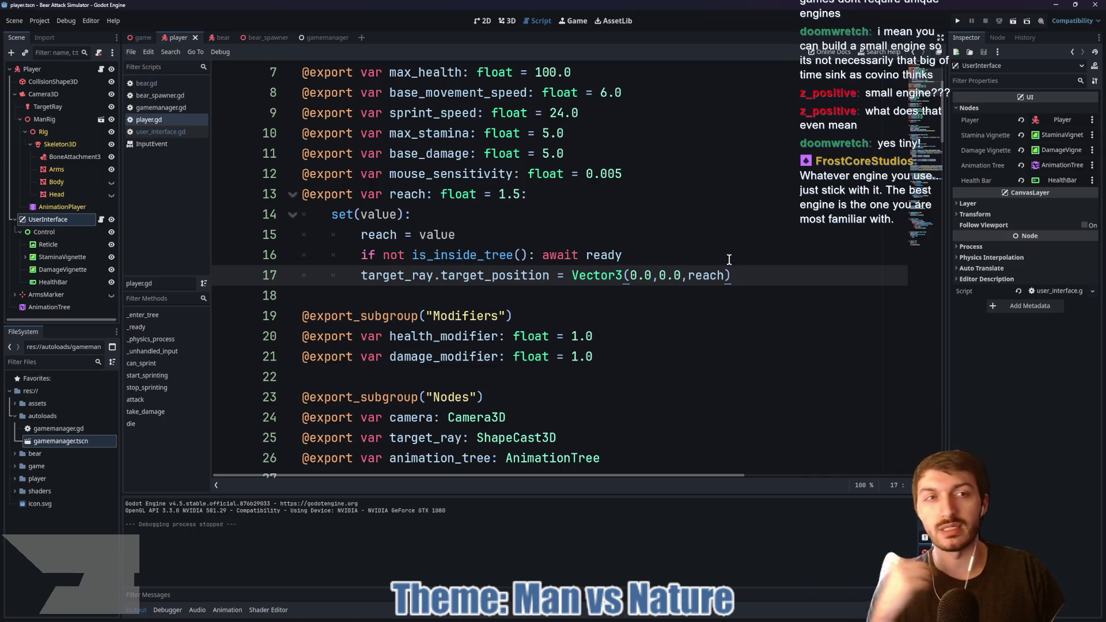
pyautogui.click(693, 248)
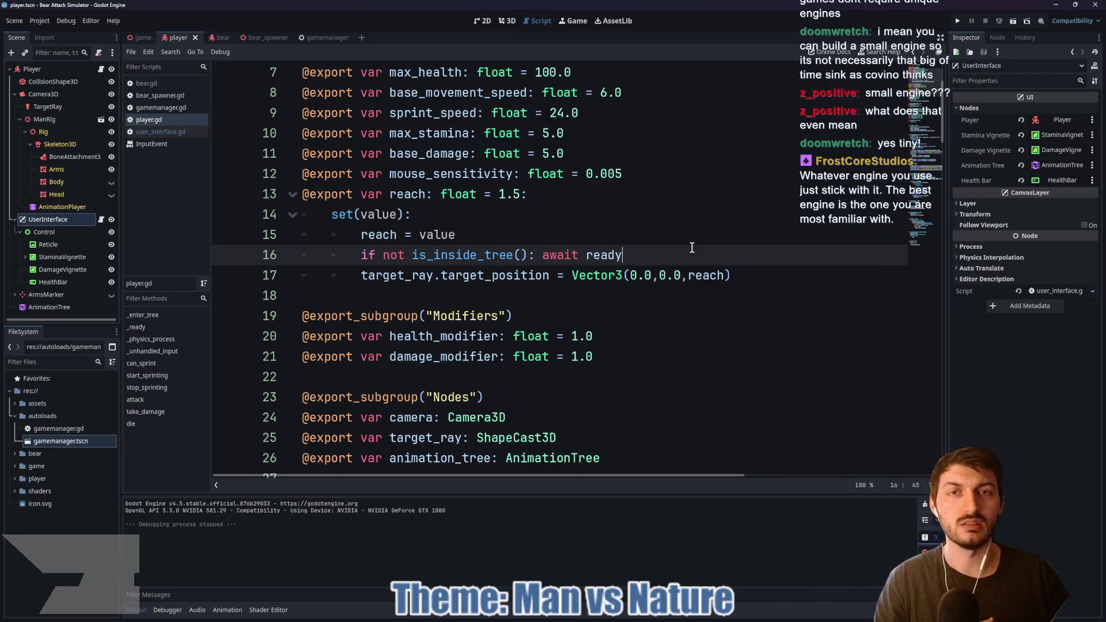
pyautogui.click(638, 278)
pyautogui.click(640, 254)
pyautogui.scroll(-4, 648, 255)
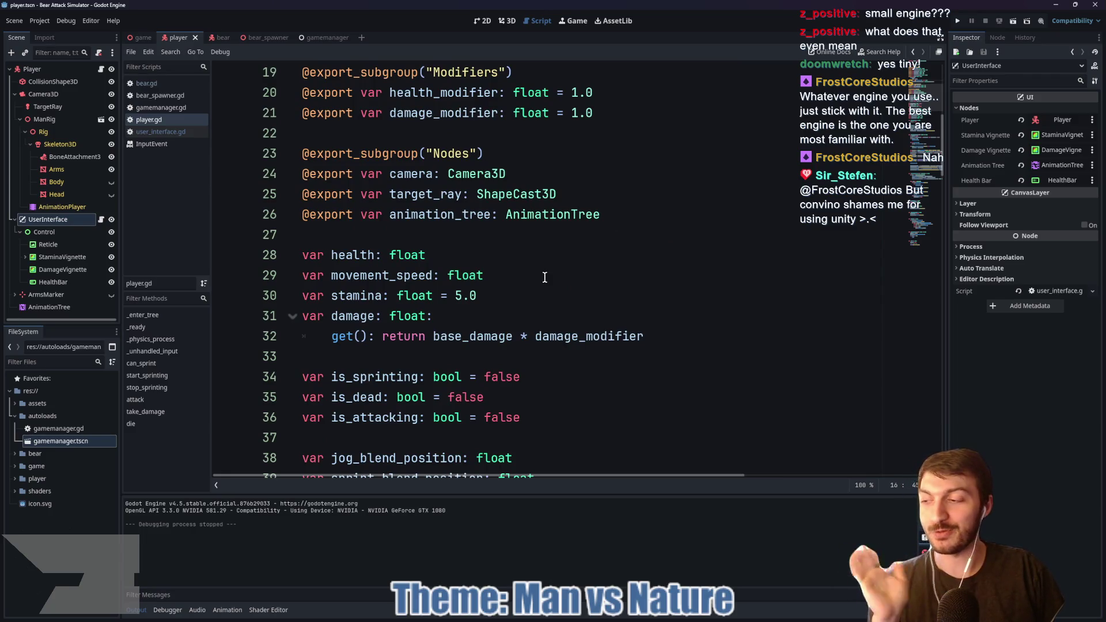
# Step: Scroll player.gd down to _unhandled_input and pick out is_attacking on line 103
pyautogui.scroll(-2, 583, 295)
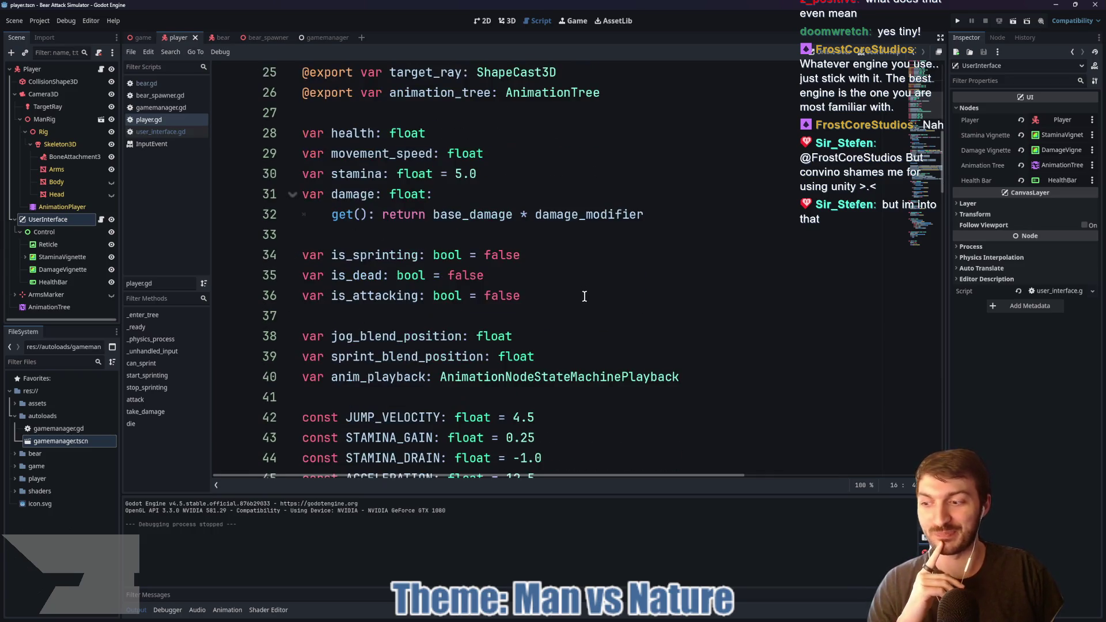
pyautogui.scroll(-2, 565, 291)
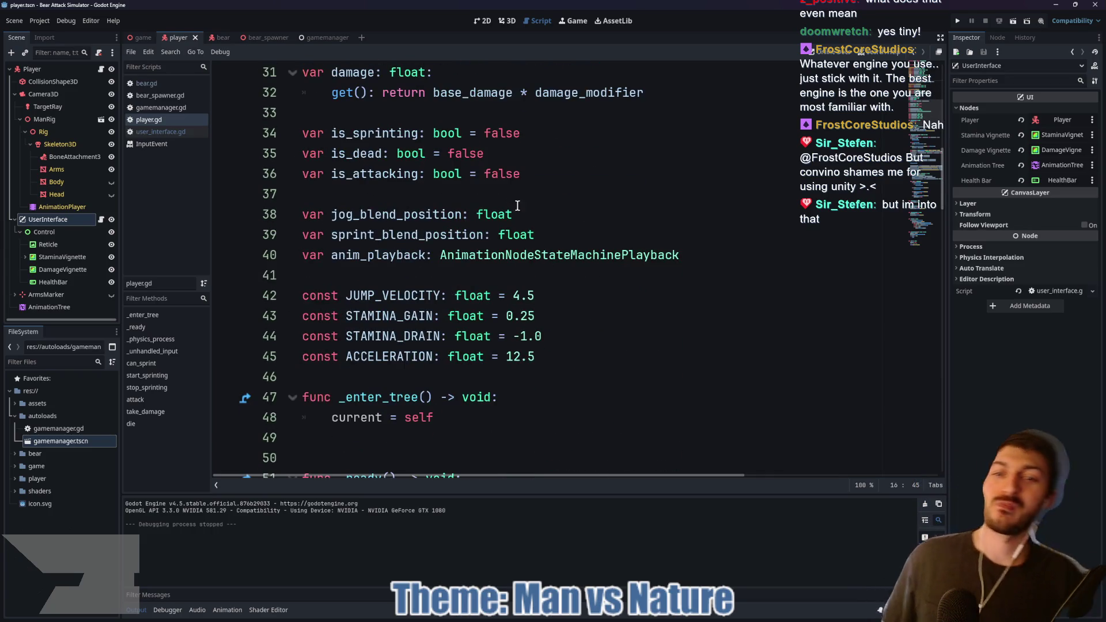
pyautogui.scroll(-4, 519, 219)
pyautogui.scroll(-4, 521, 237)
pyautogui.scroll(-3, 521, 239)
pyautogui.scroll(-3, 521, 236)
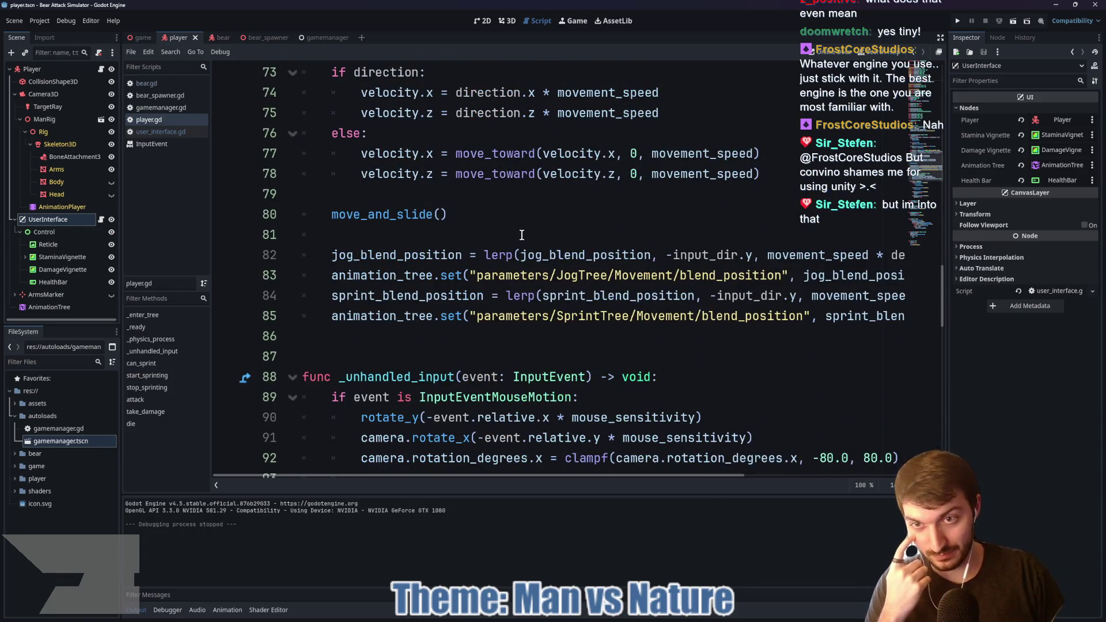
pyautogui.scroll(-3, 520, 235)
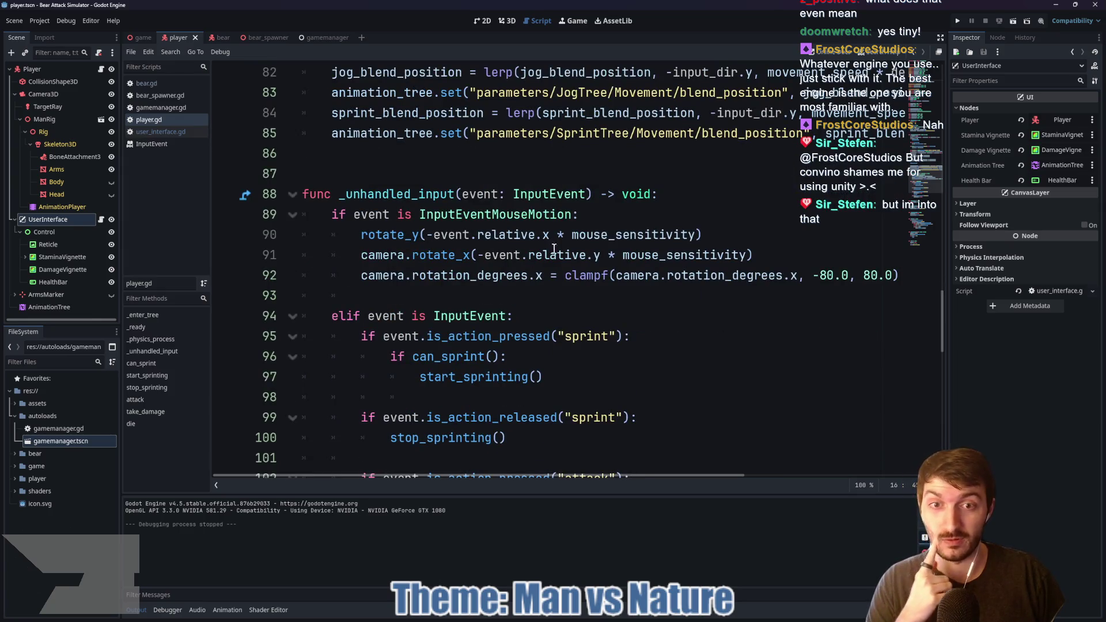
pyautogui.scroll(-2, 527, 252)
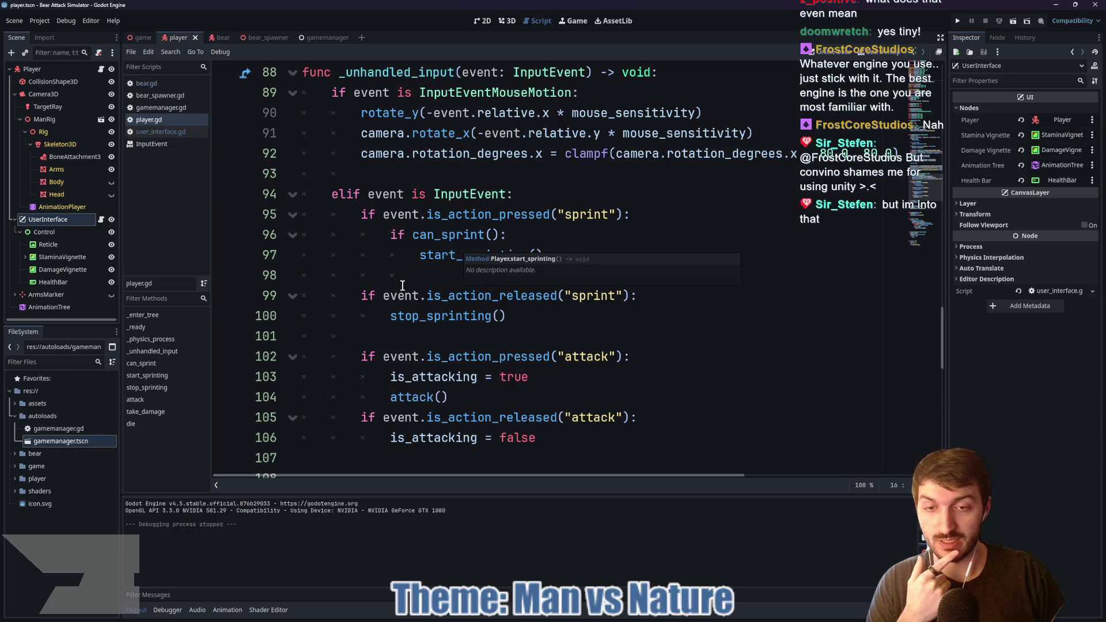
pyautogui.scroll(-2, 495, 288)
pyautogui.click(487, 254)
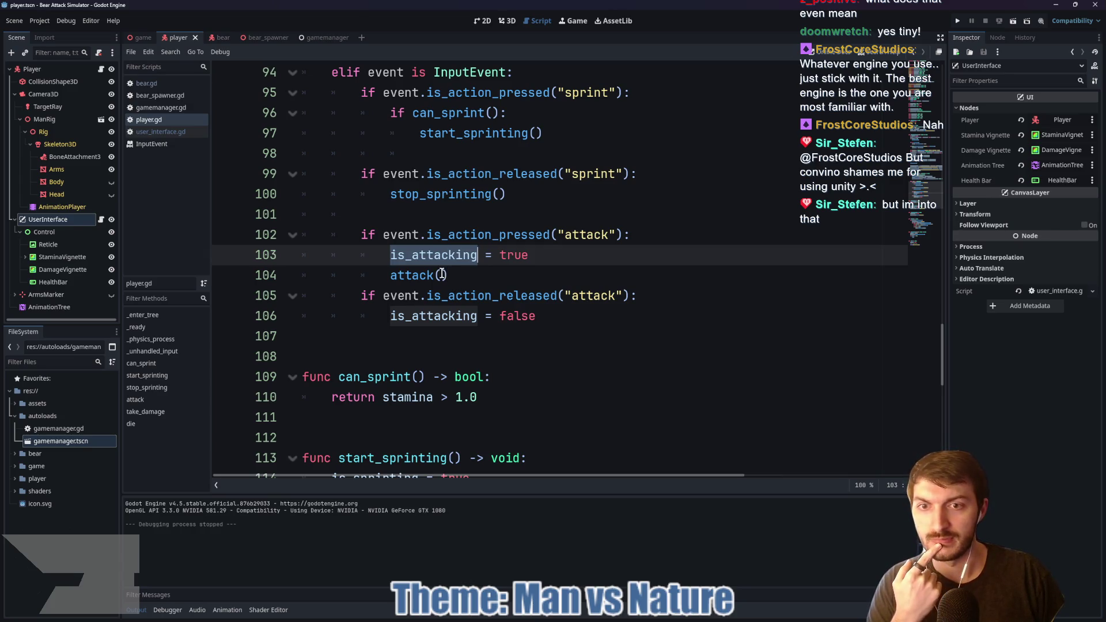
# Step: Collapse the UserInterface and Camera3D nodes and select the Player root node
pyautogui.click(14, 220)
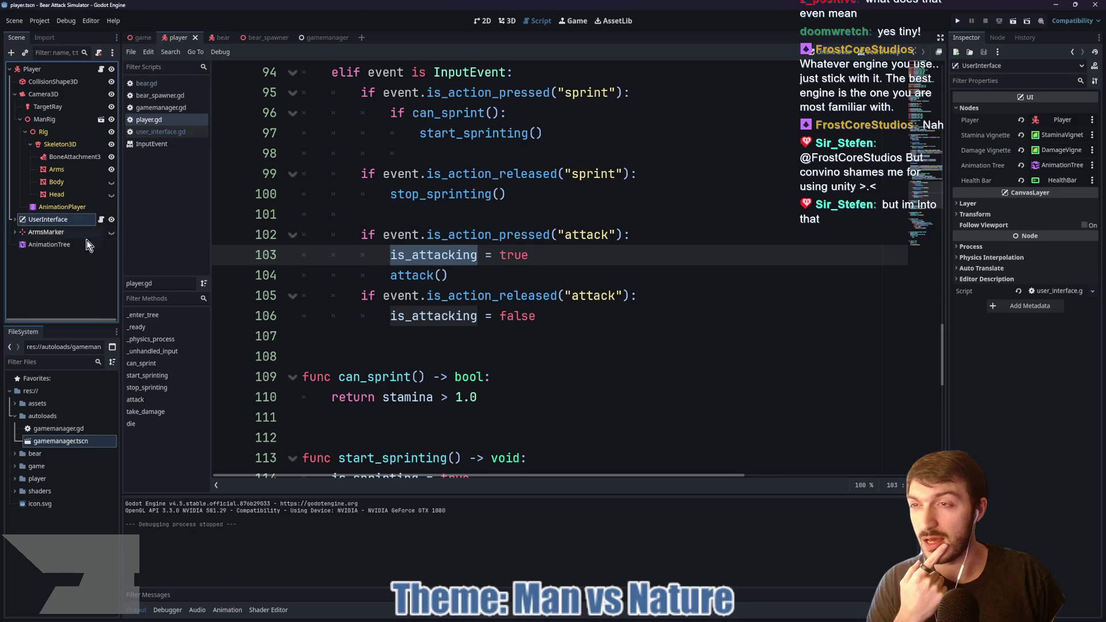
pyautogui.click(15, 94)
pyautogui.click(40, 69)
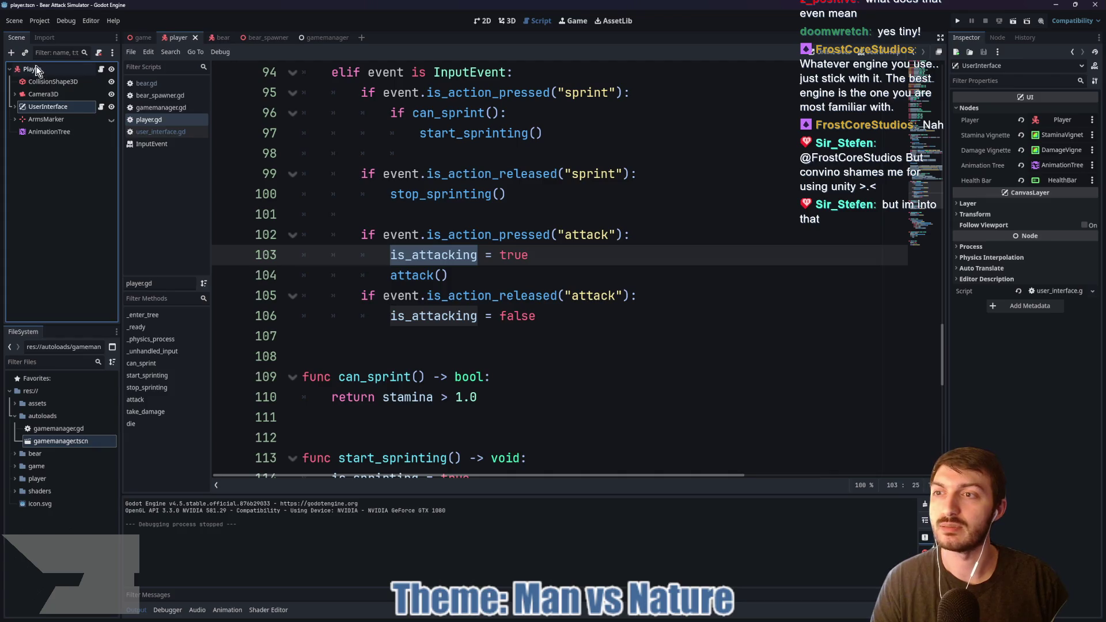
# Step: Add a Timer child to Player named AttackTimer, set to One Shot and Ignore Time Scale
pyautogui.hotkey('ctrl', 'a')
pyautogui.write('timer')
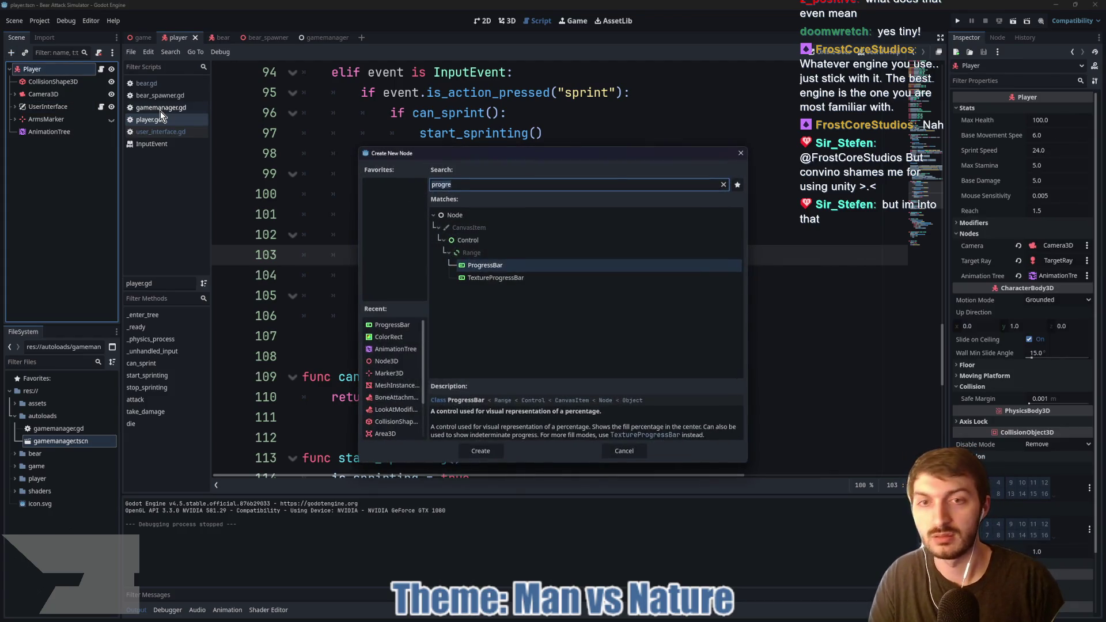
pyautogui.press('Return')
pyautogui.doubleClick(62, 144)
pyautogui.write('AttackTimer')
pyautogui.press('Return')
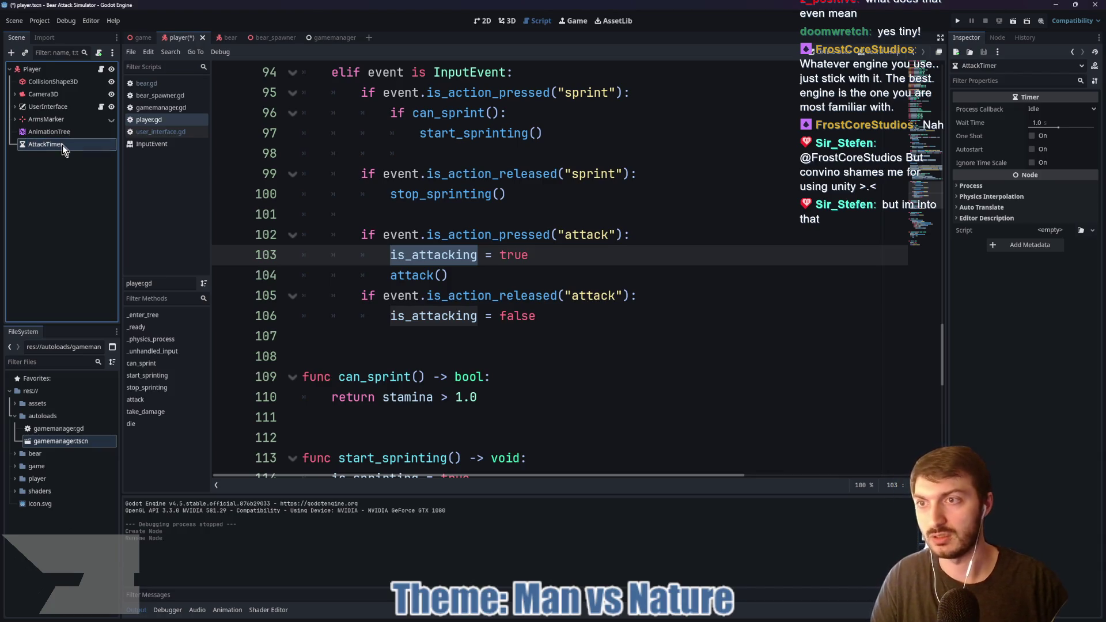
pyautogui.click(1032, 137)
pyautogui.click(1032, 163)
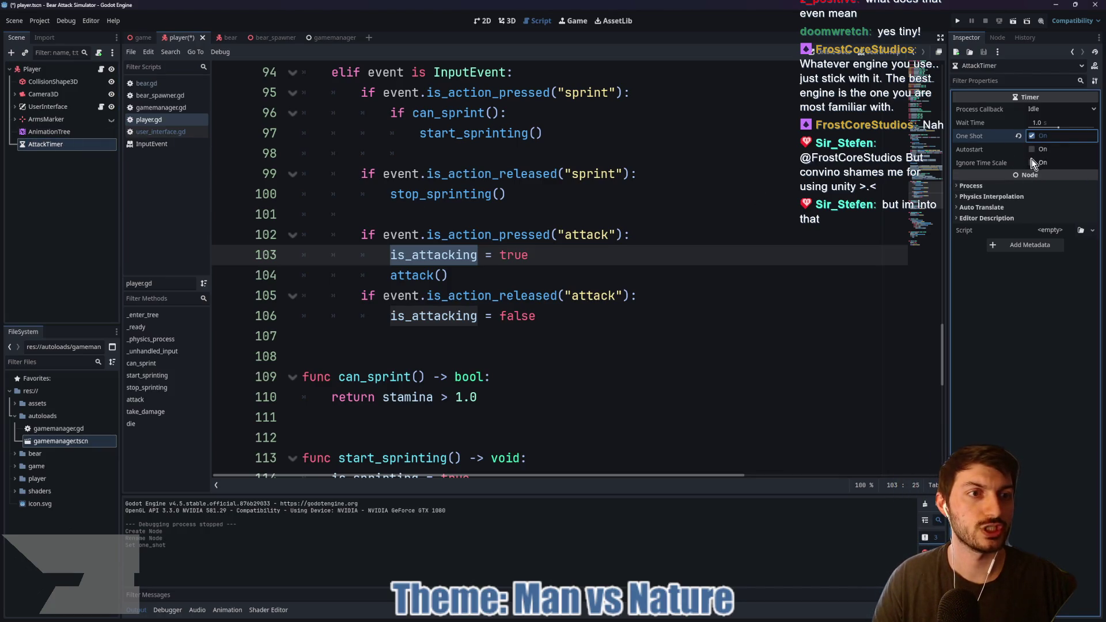
pyautogui.scroll(20, 567, 247)
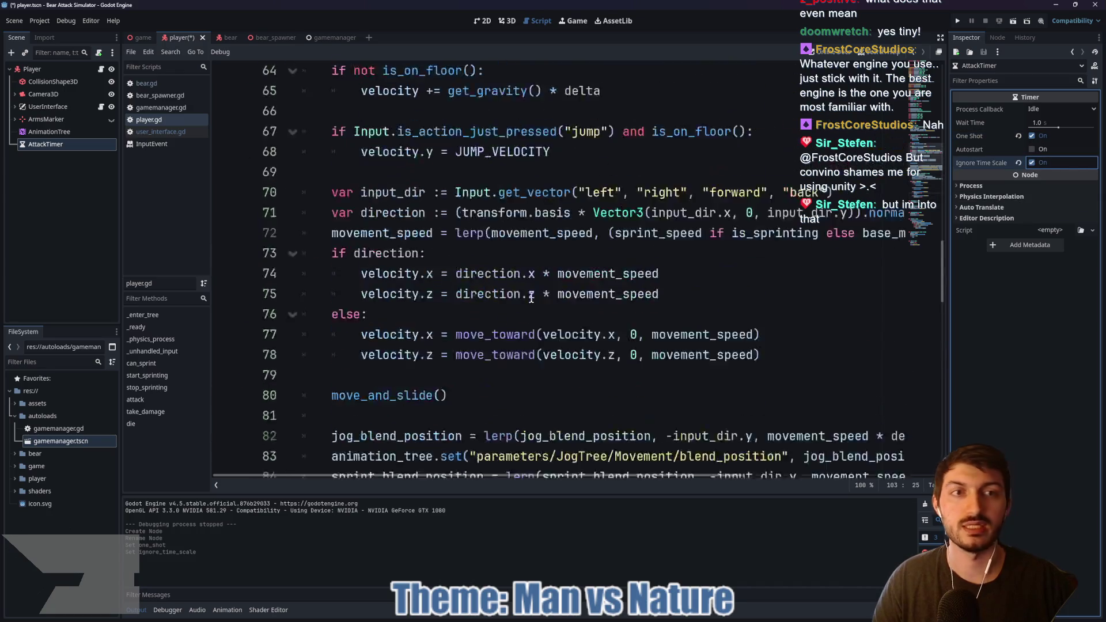
pyautogui.scroll(-4, 575, 290)
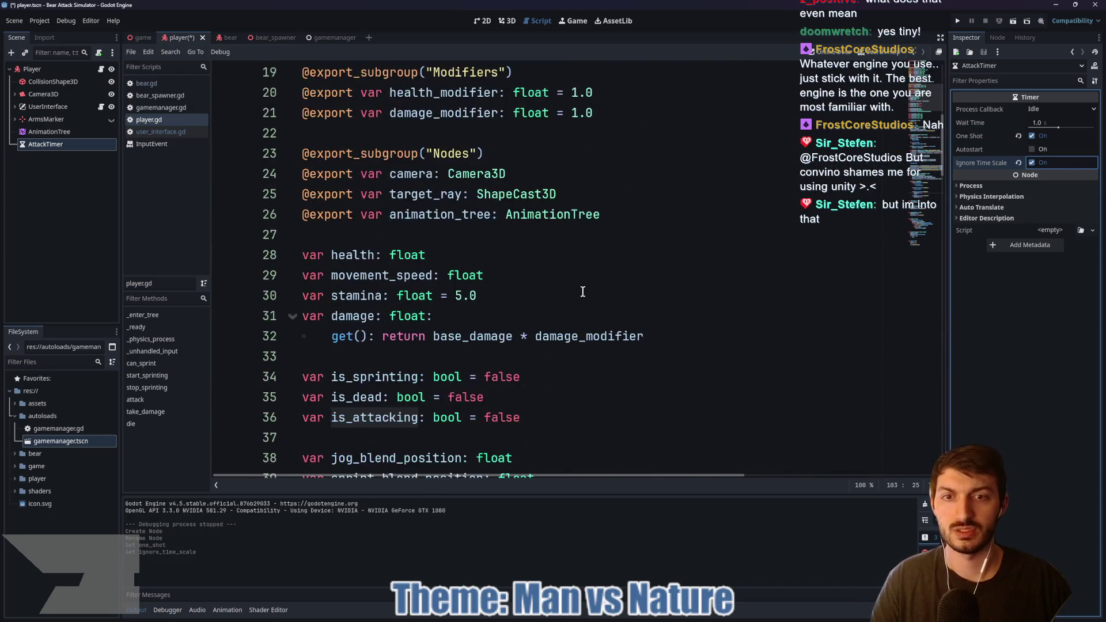
pyautogui.scroll(2, 615, 270)
pyautogui.scroll(-1, 619, 274)
pyautogui.click(622, 276)
pyautogui.press('Return')
pyautogui.write('@export var')
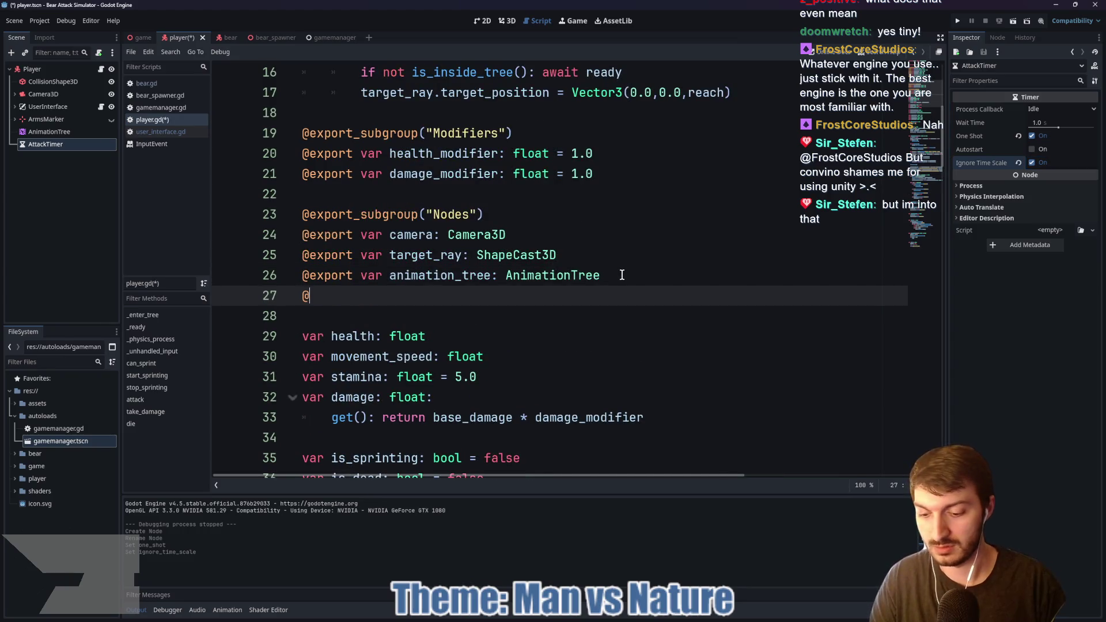
pyautogui.write(' attack_timer;')
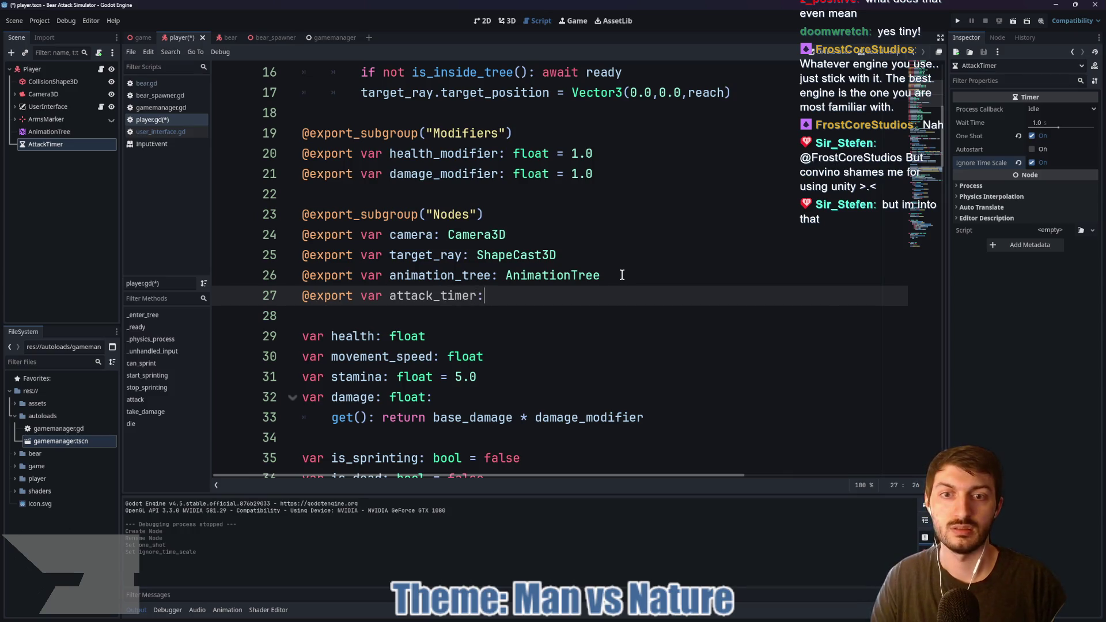
pyautogui.write(' Timer')
pyautogui.click(622, 276)
pyautogui.hotkey('ctrl', 's')
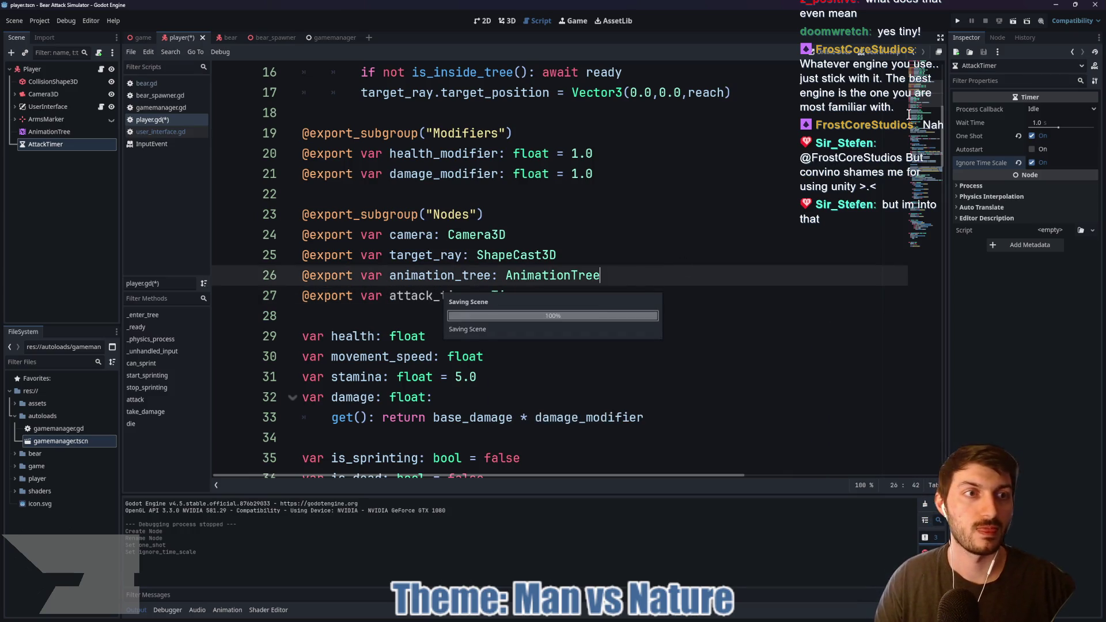
# Step: Assign AttackTimer to Player's Attack Timer slot in the Inspector and save the scene
pyautogui.click(62, 69)
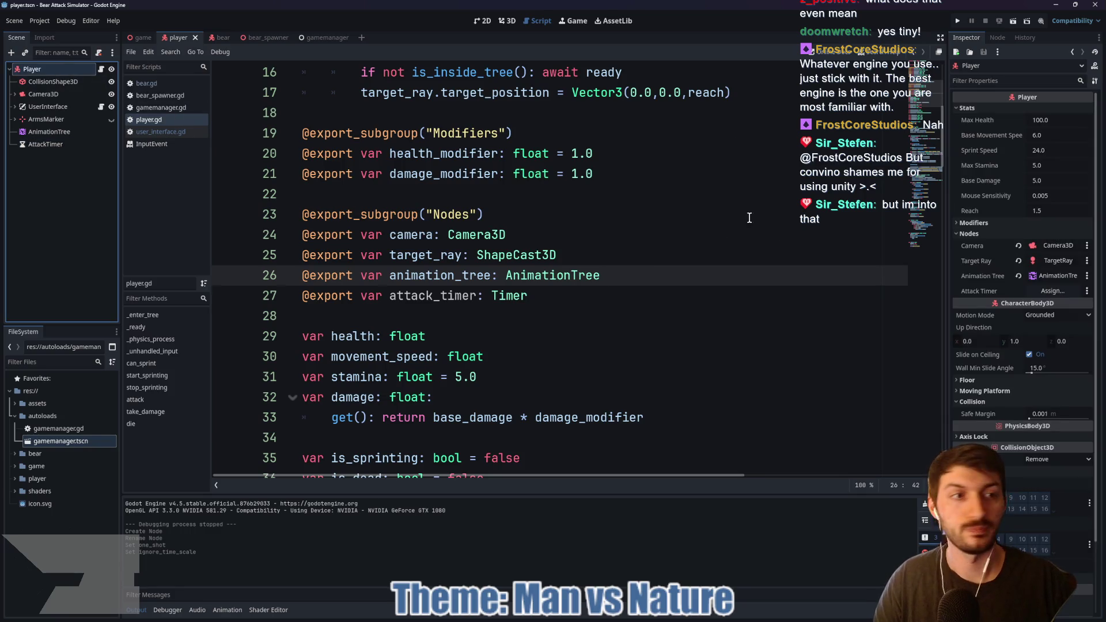
pyautogui.click(1052, 291)
pyautogui.click(522, 213)
pyautogui.click(520, 451)
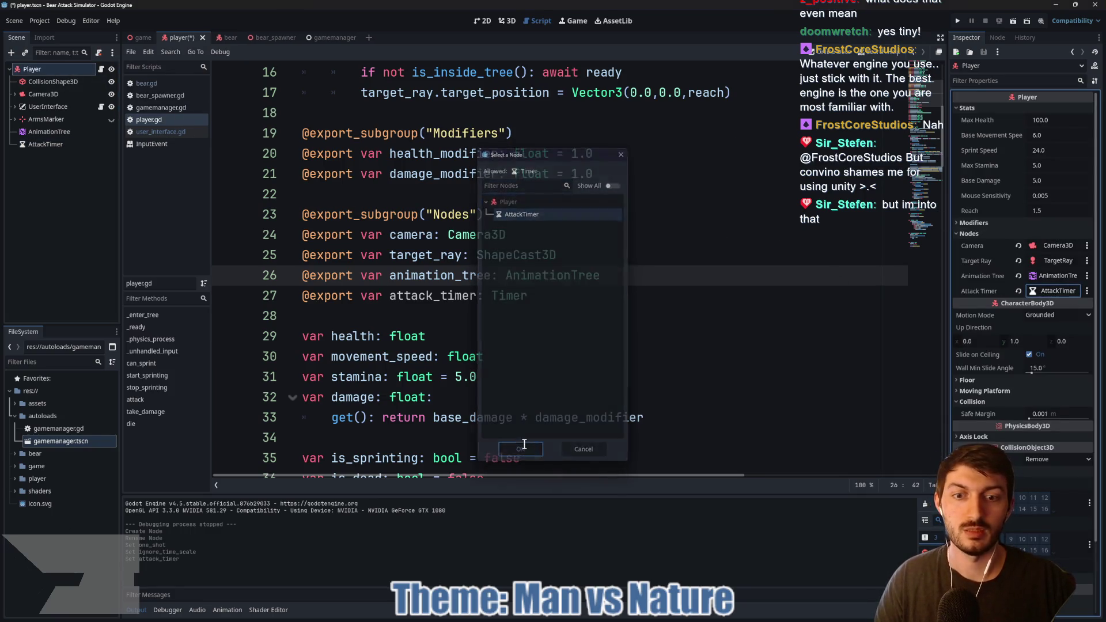
pyautogui.click(528, 313)
pyautogui.hotkey('ctrl', 's')
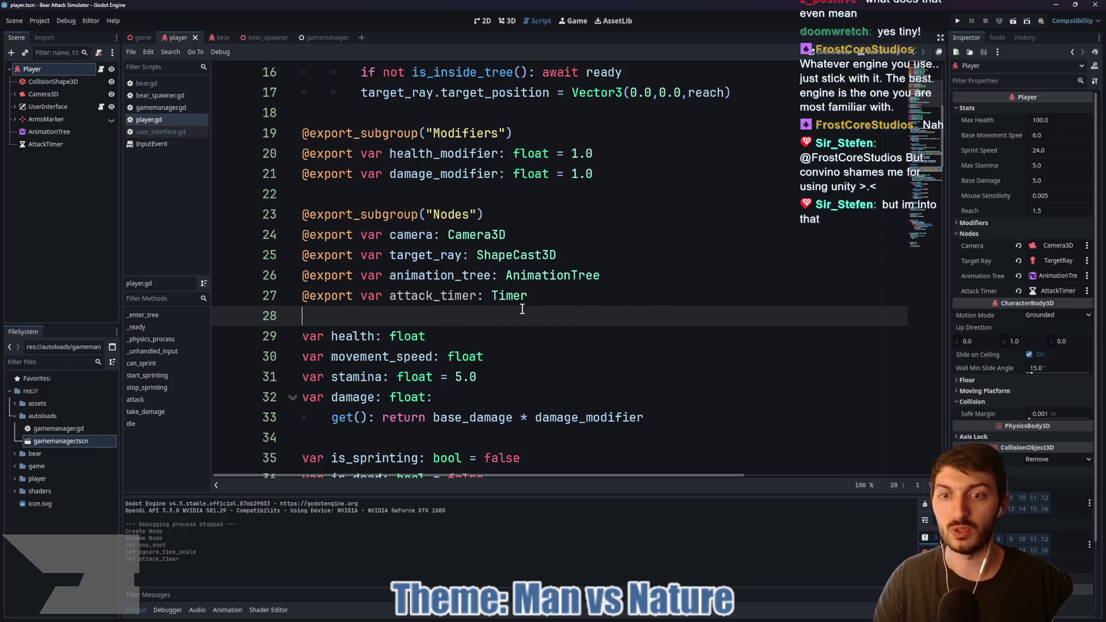
pyautogui.scroll(-3, 526, 312)
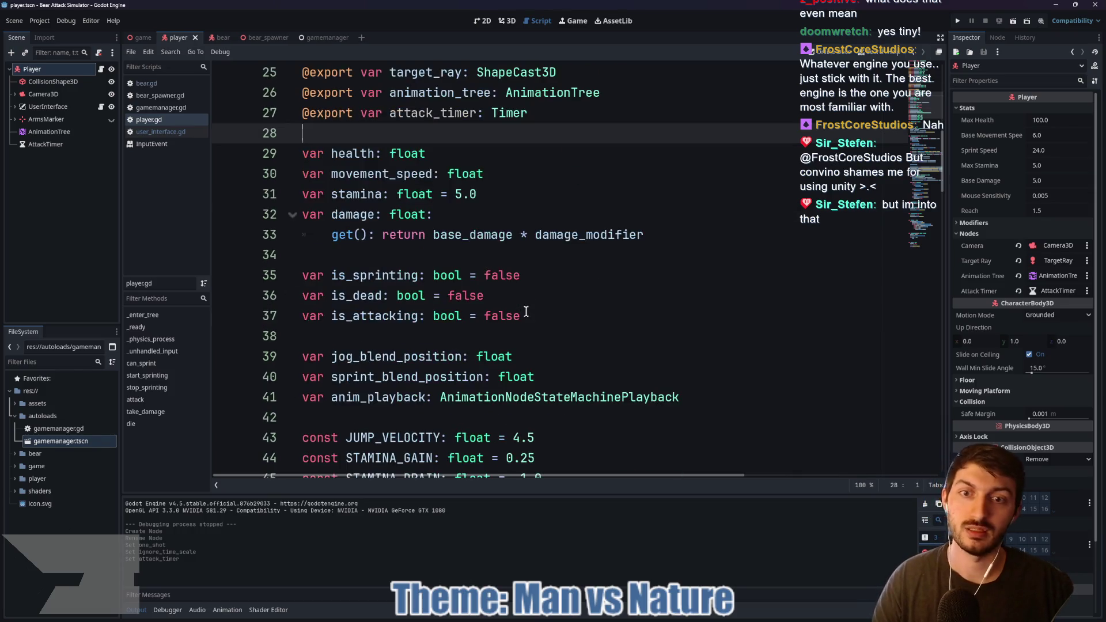
# Step: Add 'attack_timer.wait_time = time_between_attacks' at the top of _ready
pyautogui.scroll(-4, 513, 280)
pyautogui.hotkey('ctrl', 's')
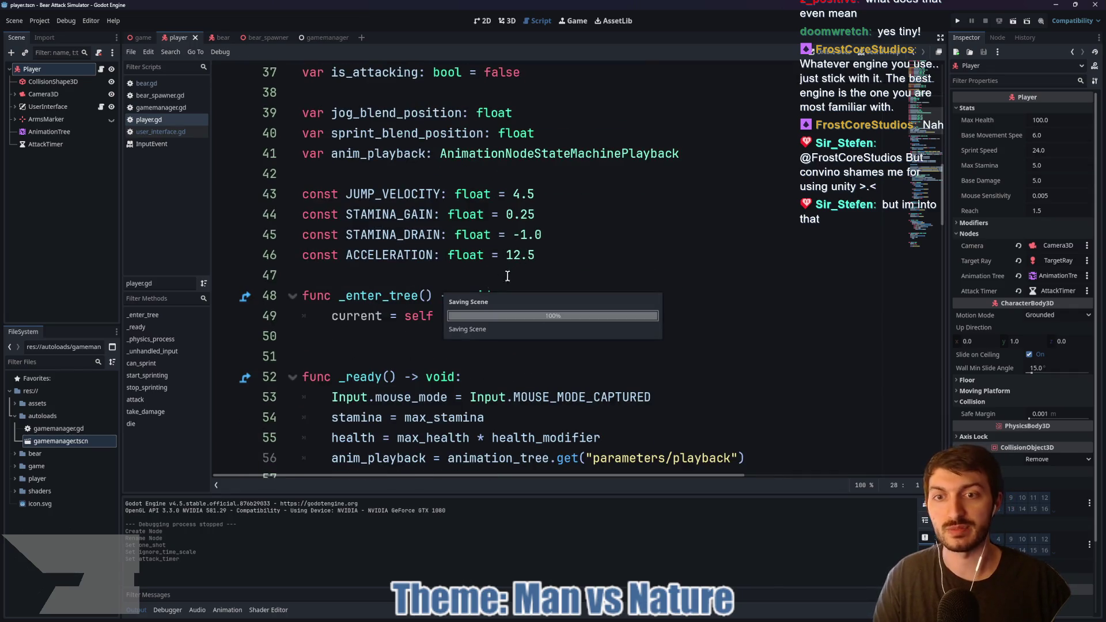
pyautogui.scroll(-2, 507, 276)
pyautogui.click(455, 234)
pyautogui.scroll(-1, 455, 234)
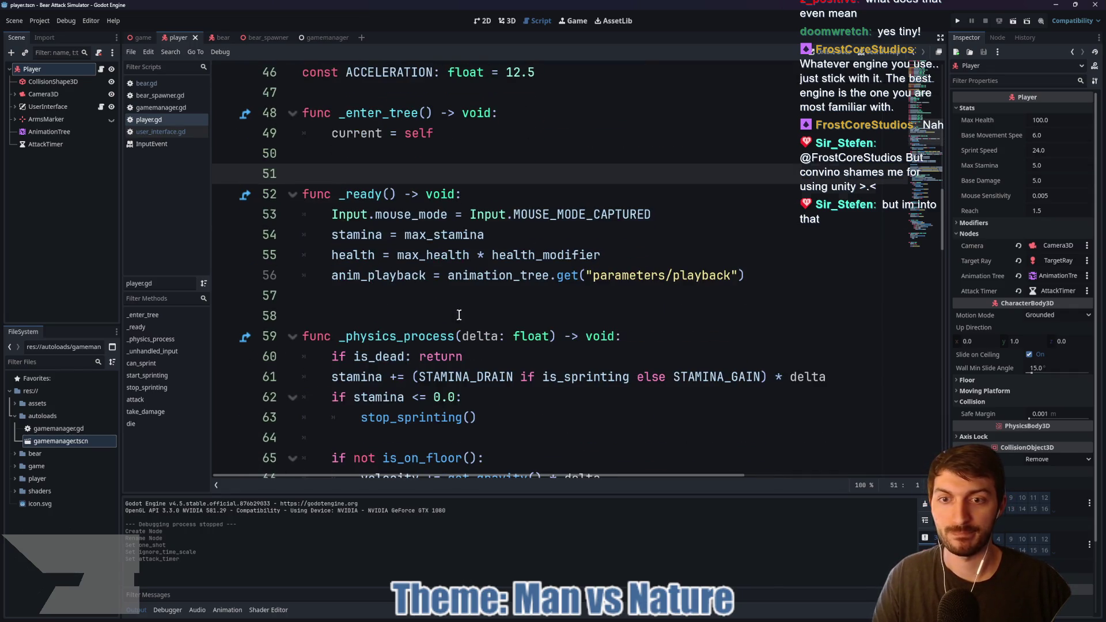
pyautogui.click(455, 208)
pyautogui.click(498, 194)
pyautogui.press('Return')
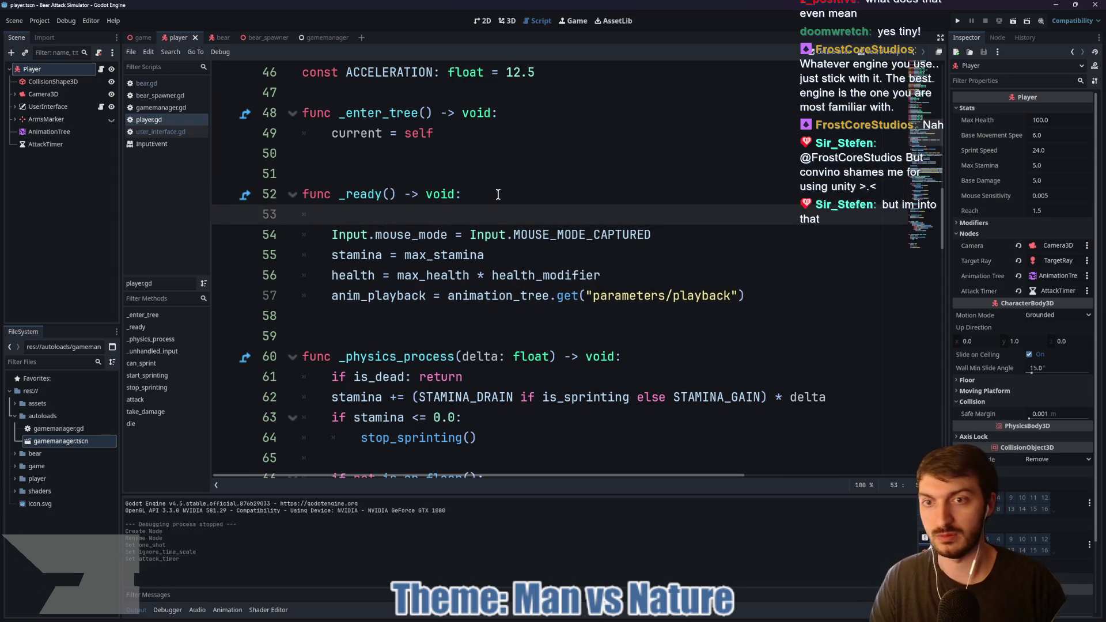
pyautogui.write('att')
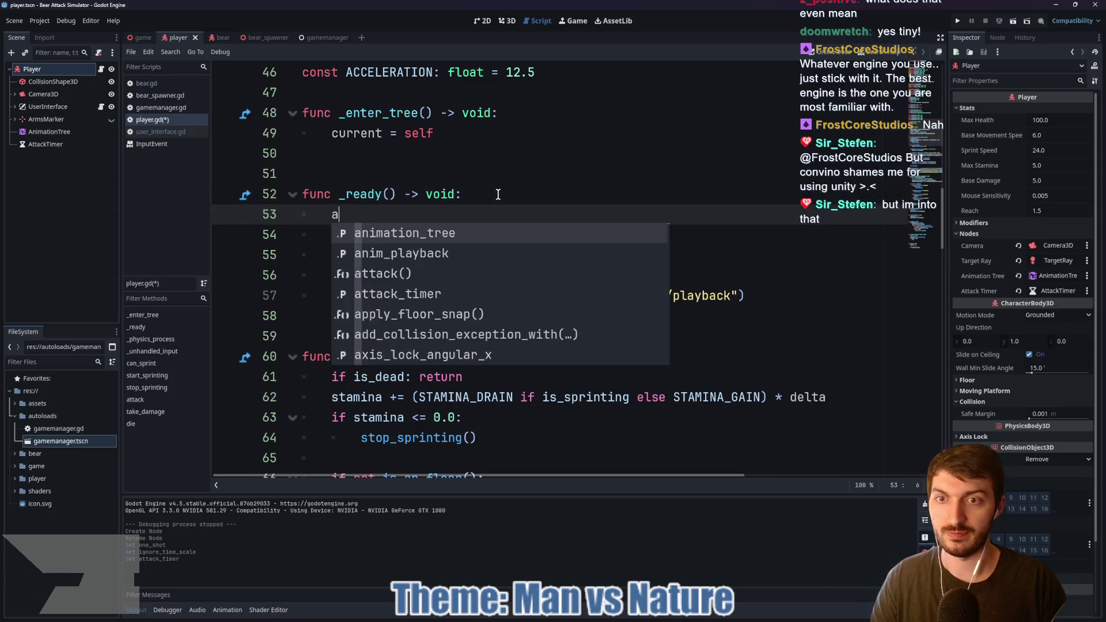
pyautogui.press('Down')
pyautogui.press('Return')
pyautogui.write('.wai')
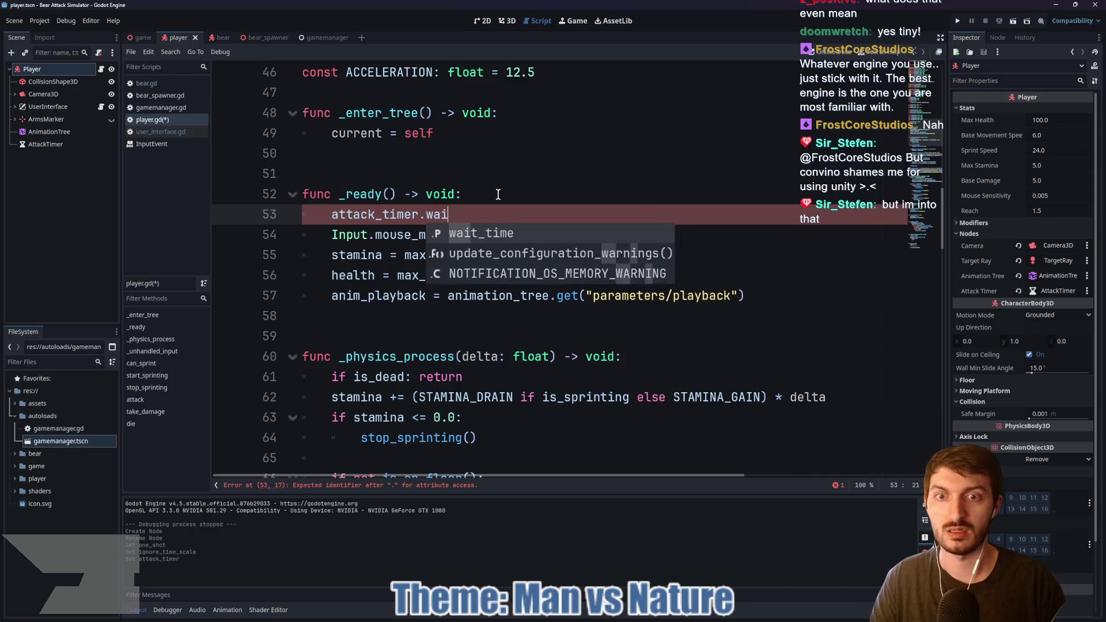
pyautogui.write('t')
pyautogui.press('Return')
pyautogui.write('= time_between_attacks')
pyautogui.scroll(3, 442, 218)
pyautogui.scroll(12, 442, 218)
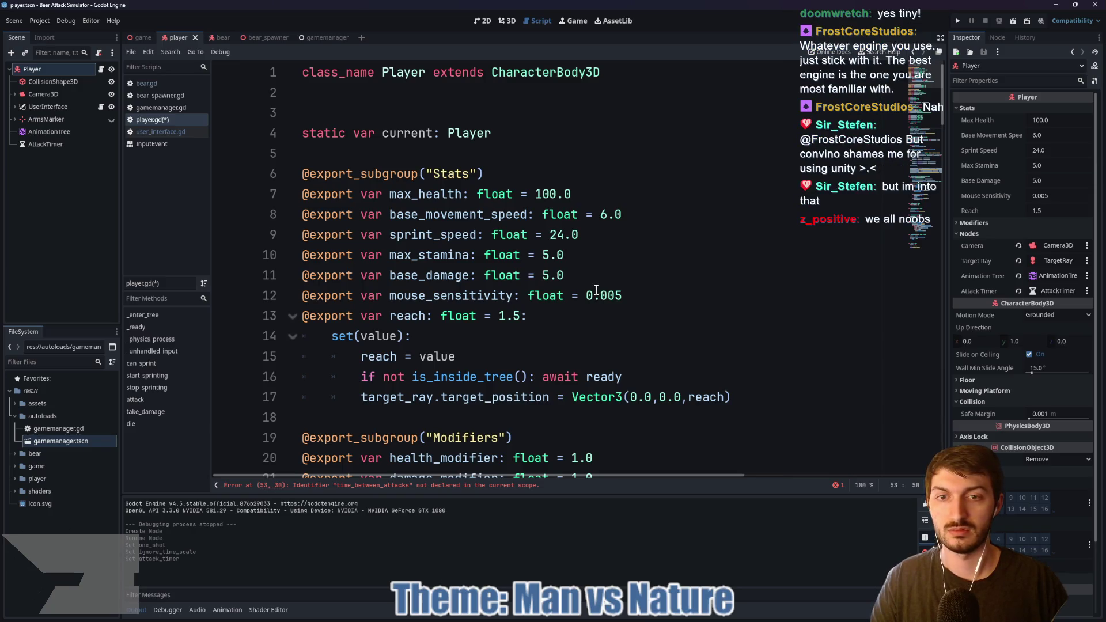
pyautogui.click(617, 277)
pyautogui.press('Return')
pyautogui.write('@export var')
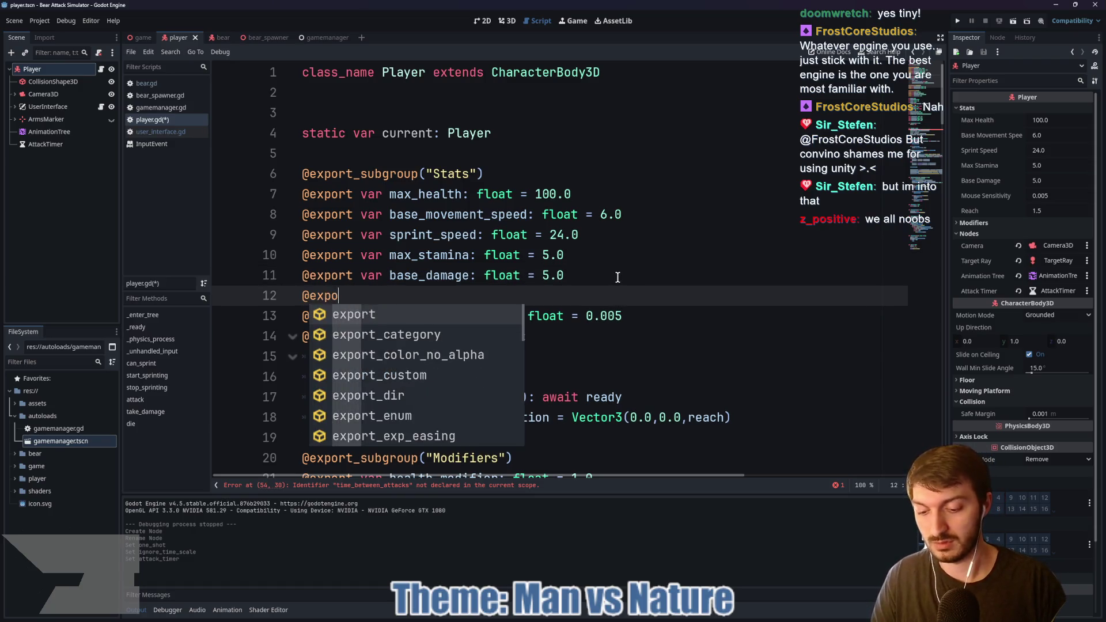
pyautogui.write('time_between_at')
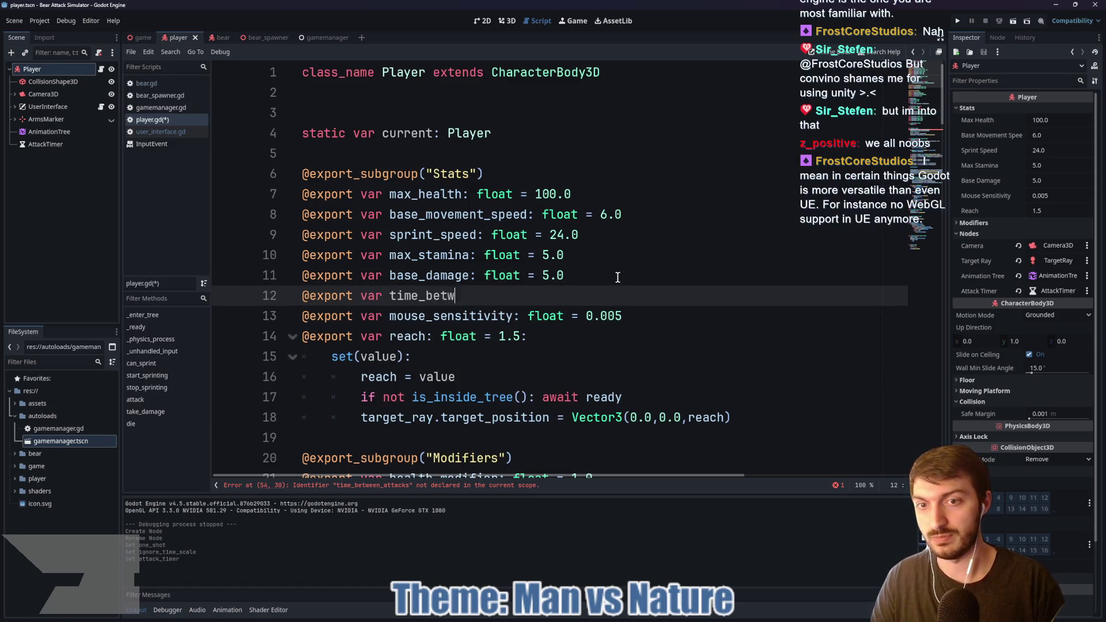
pyautogui.write('tacks:')
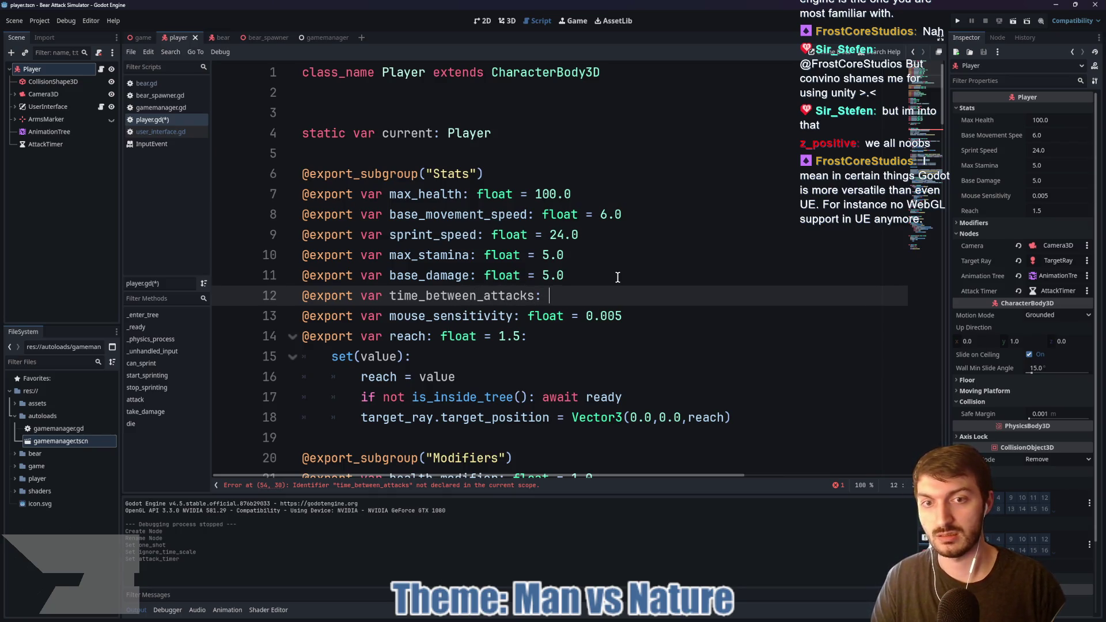
pyautogui.write('float = ')
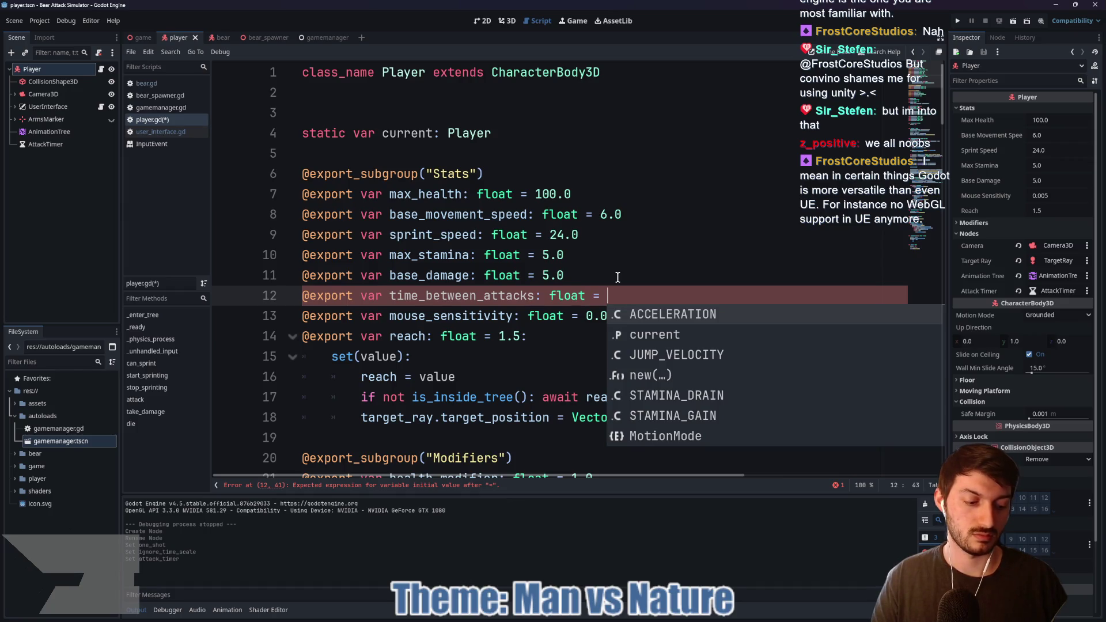
pyautogui.write('1.0')
pyautogui.hotkey('ctrl', 's')
pyautogui.scroll(-7, 599, 311)
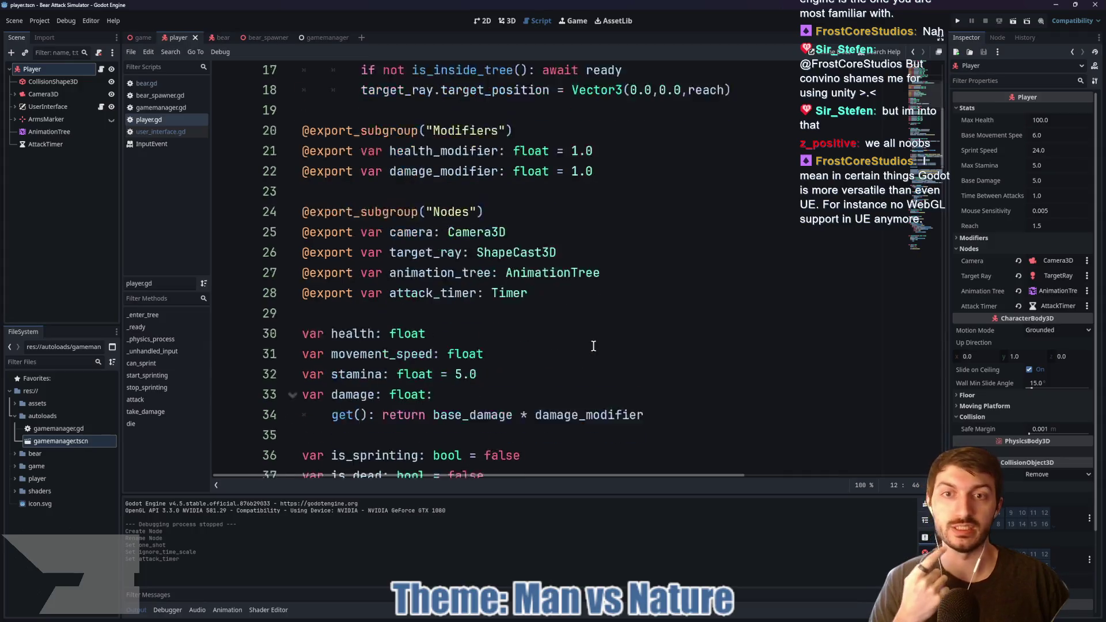
pyautogui.scroll(-6, 586, 344)
pyautogui.click(493, 310)
pyautogui.scroll(-3, 472, 316)
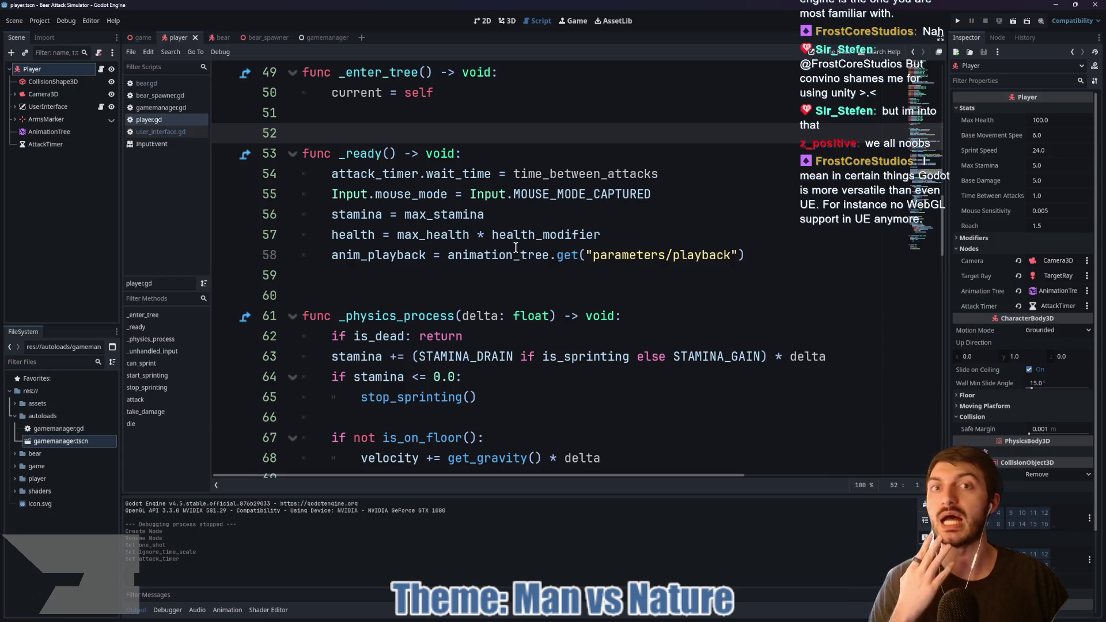
pyautogui.moveTo(512, 246)
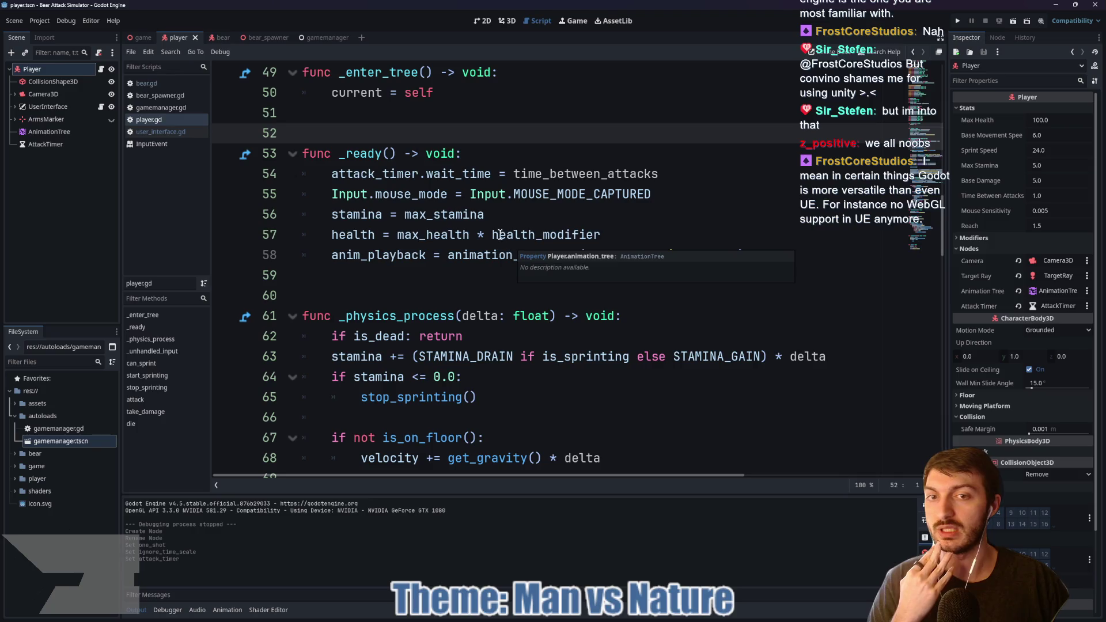
pyautogui.click(502, 213)
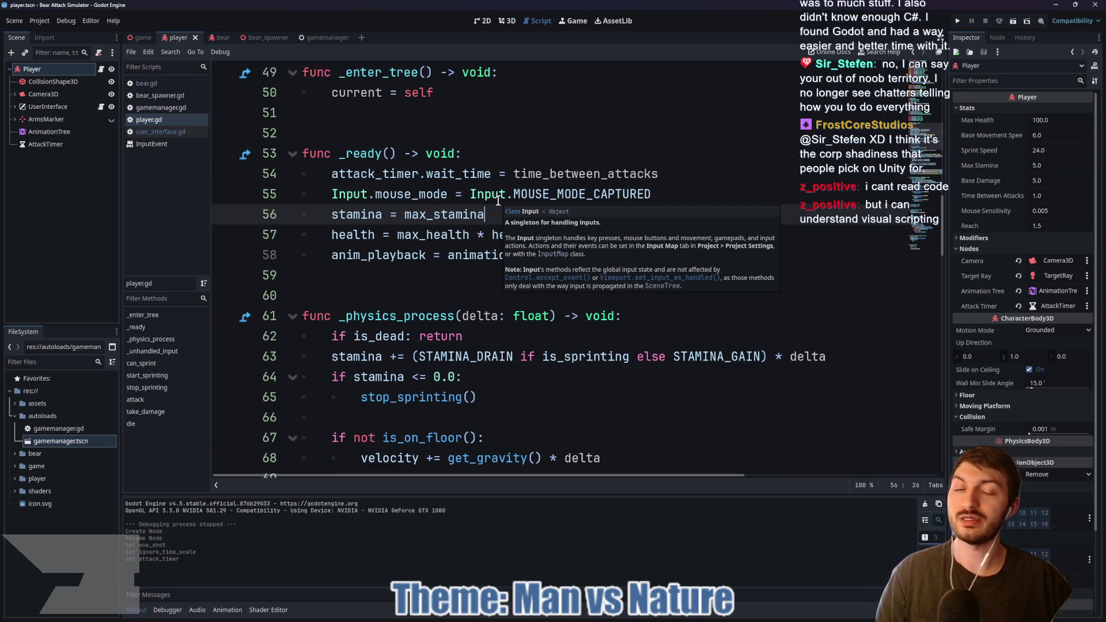
pyautogui.hotkey('ctrl', 's')
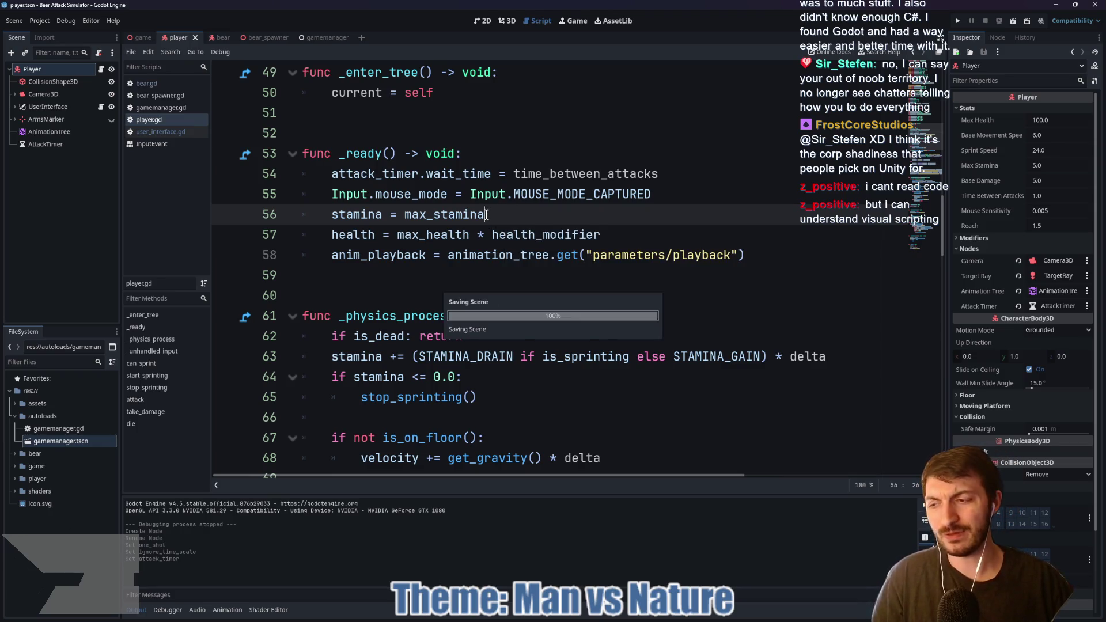
# Step: Add 'attack_timer.timeout.connect(attack)' in _ready below the anim_playback line
pyautogui.click(669, 175)
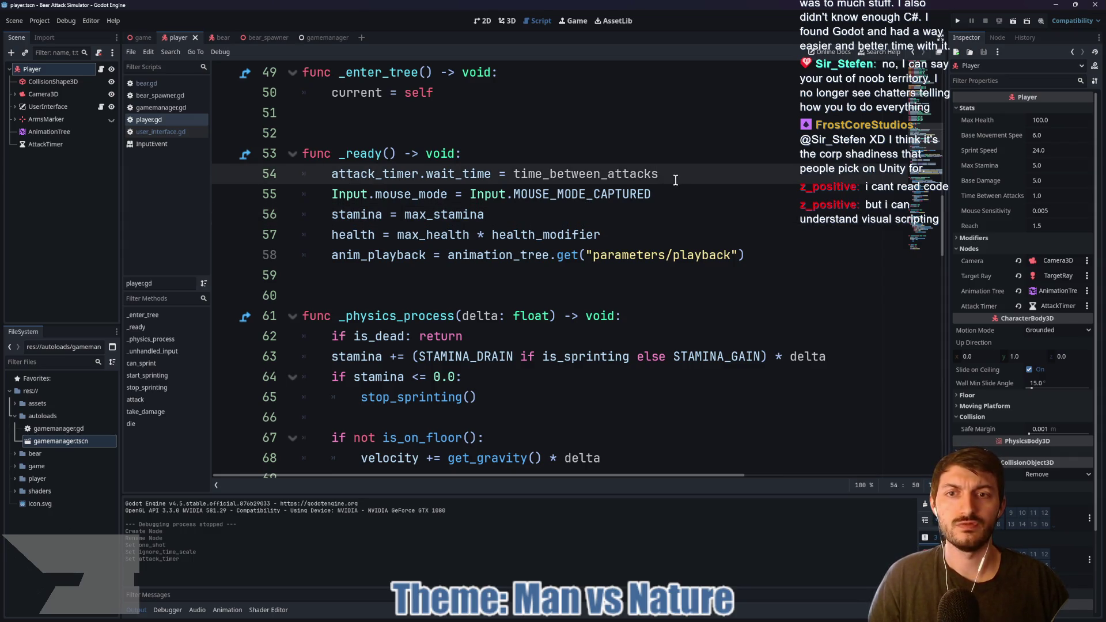
pyautogui.click(485, 274)
pyautogui.press('Tab')
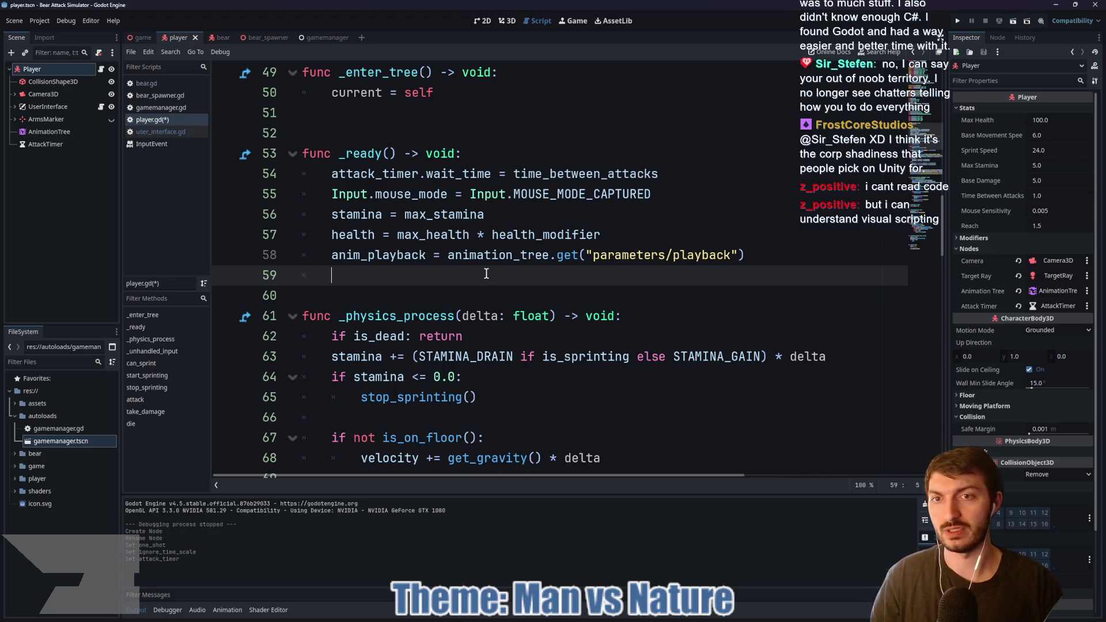
pyautogui.write('att')
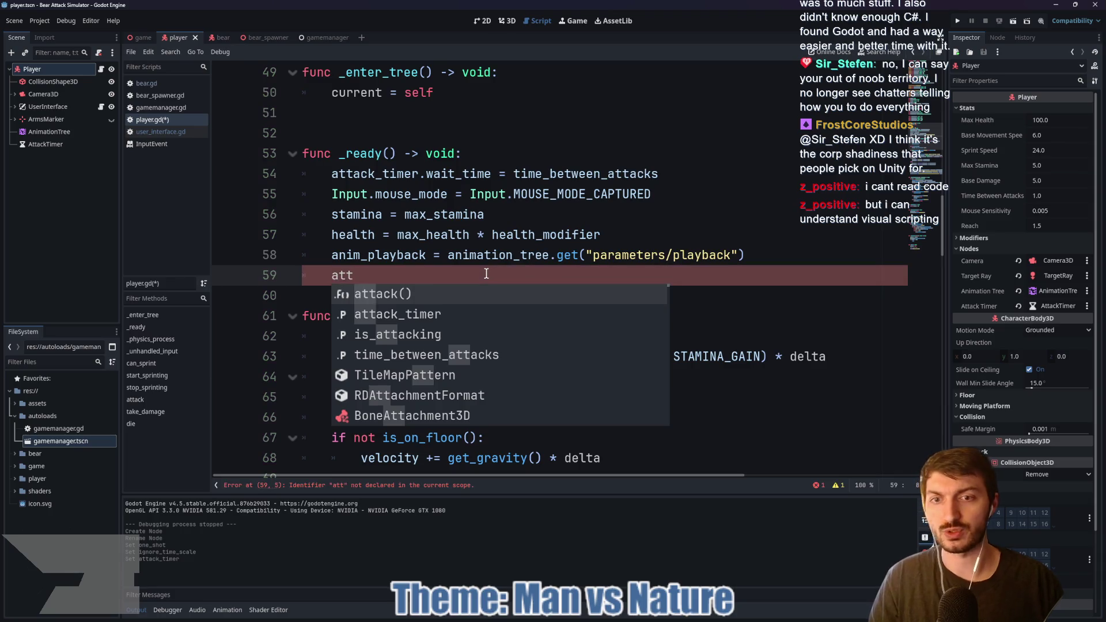
pyautogui.press('Down')
pyautogui.press('Return')
pyautogui.write('.')
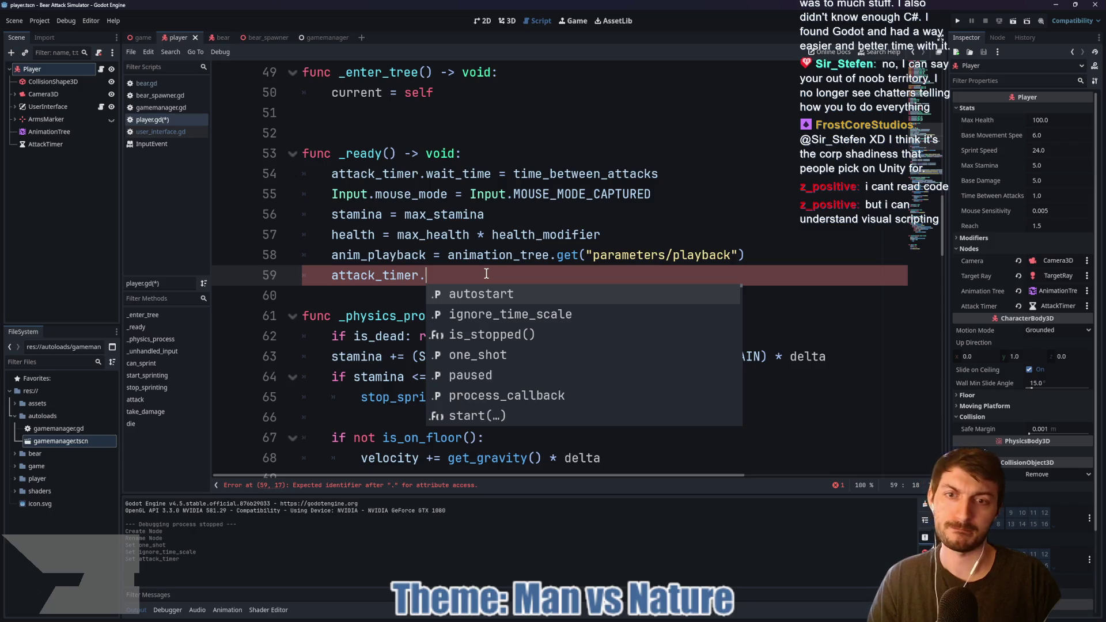
pyautogui.write('time')
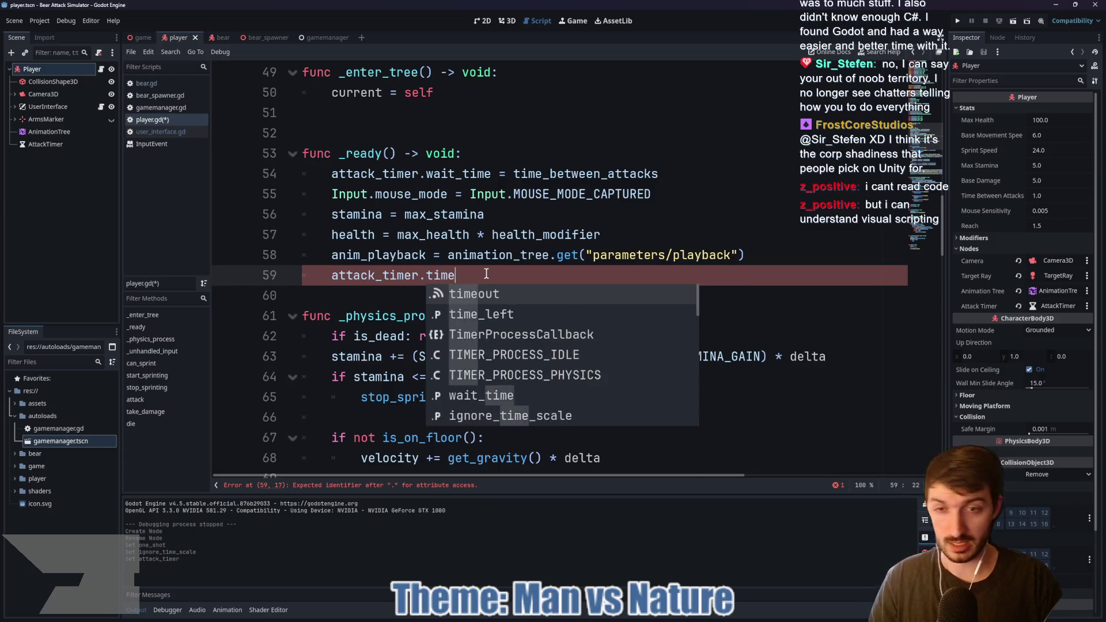
pyautogui.press('Return')
pyautogui.write('.co')
pyautogui.press('Return')
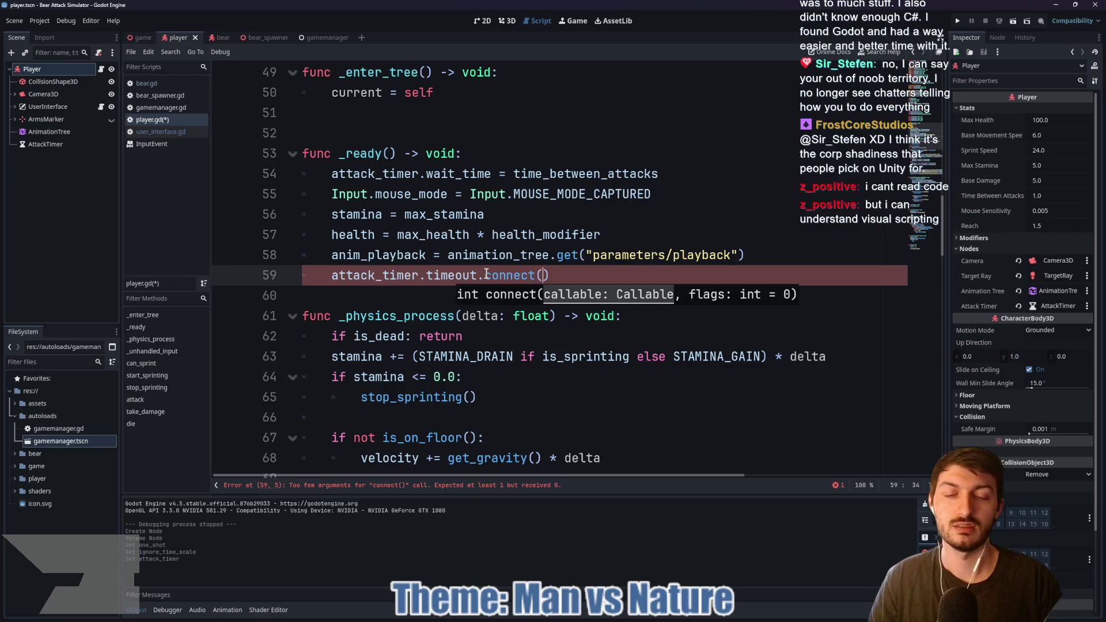
pyautogui.write('attack')
# Step: Scroll down to the attack press handler and select its attack() call
pyautogui.click(499, 316)
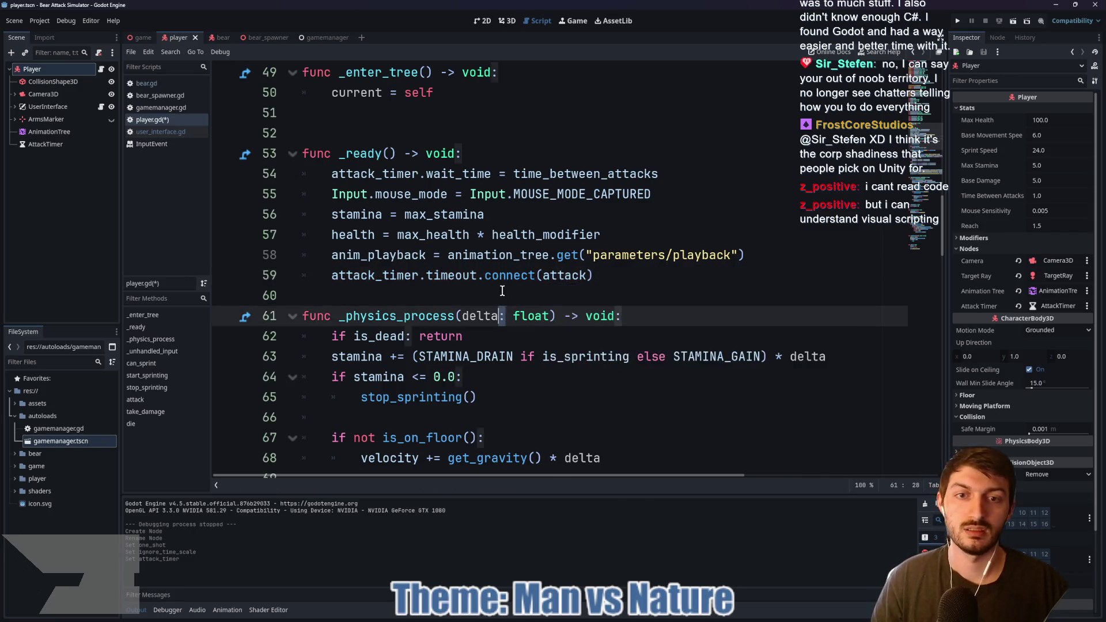
pyautogui.scroll(-15, 471, 338)
pyautogui.moveTo(471, 338); pyautogui.dragTo(391, 338)
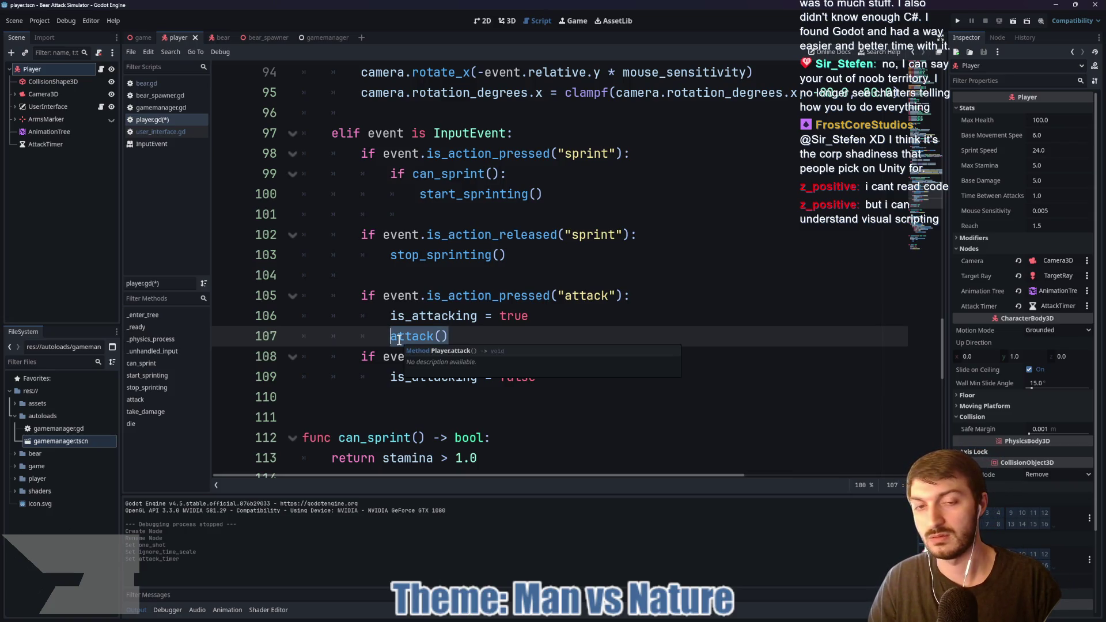
# Step: Add attack_timer.start() on the last line of attack() and save
pyautogui.click(495, 337)
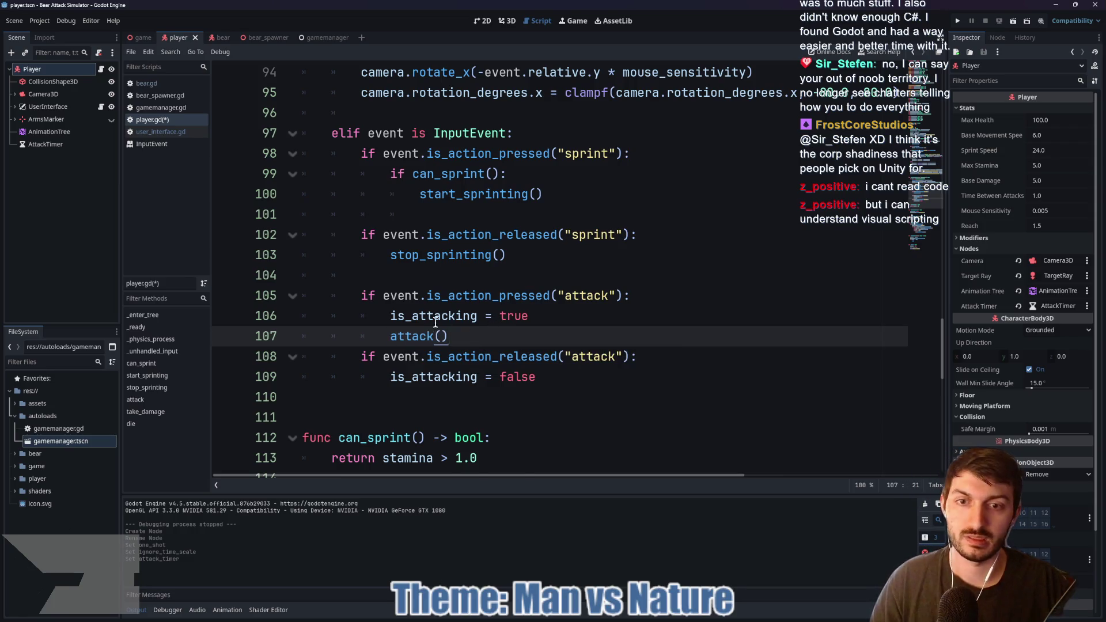
pyautogui.scroll(-5, 507, 338)
pyautogui.scroll(-5, 387, 276)
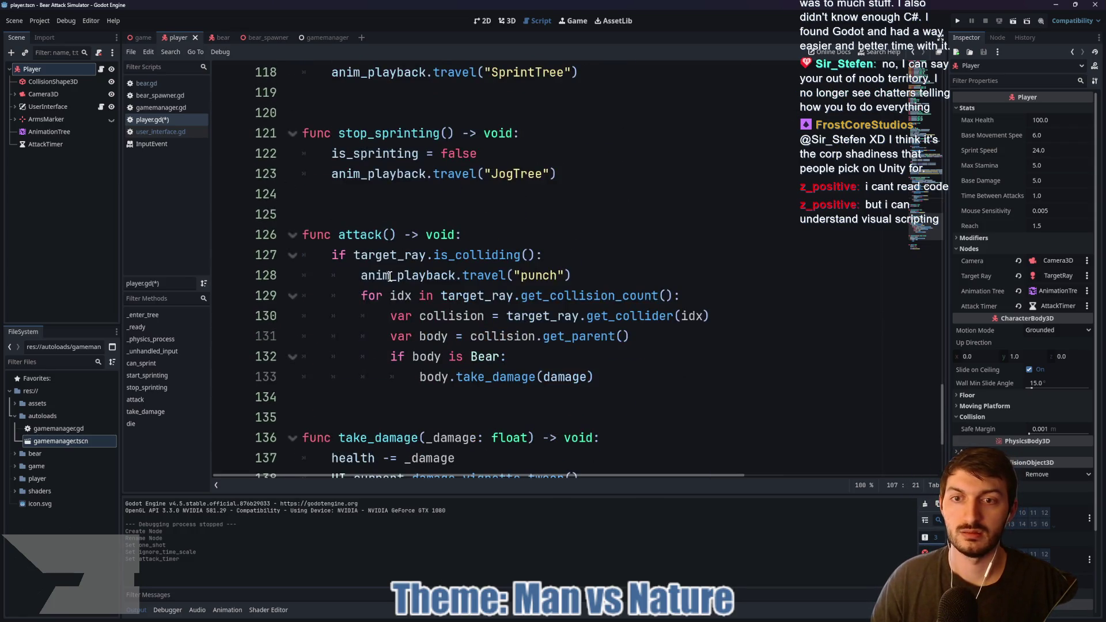
pyautogui.click(447, 281)
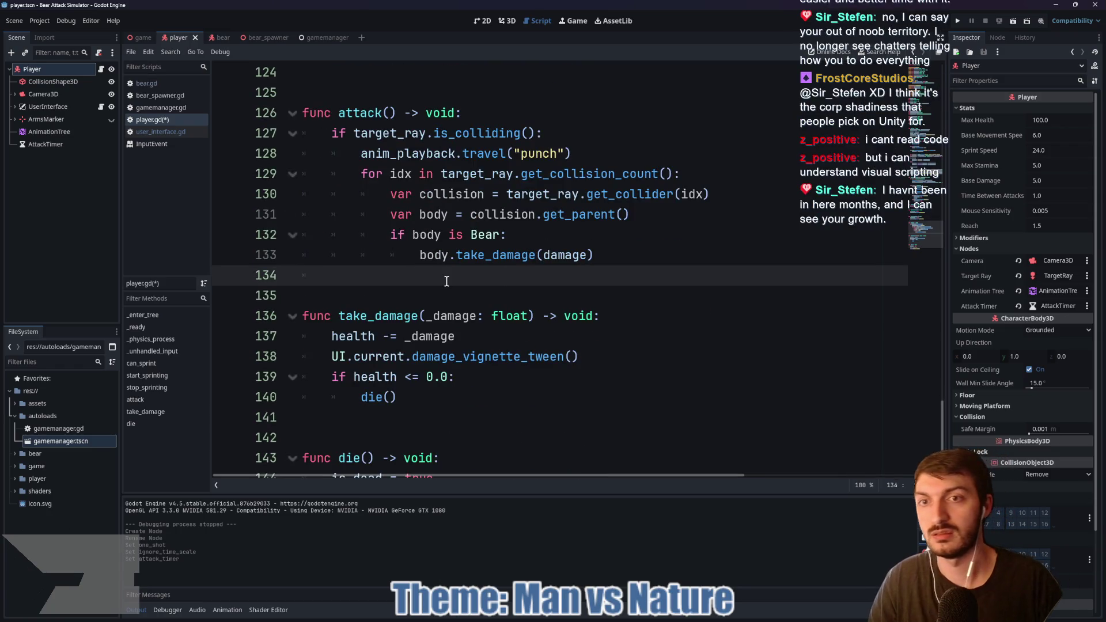
pyautogui.write('atta')
pyautogui.press('Down')
pyautogui.press('Return')
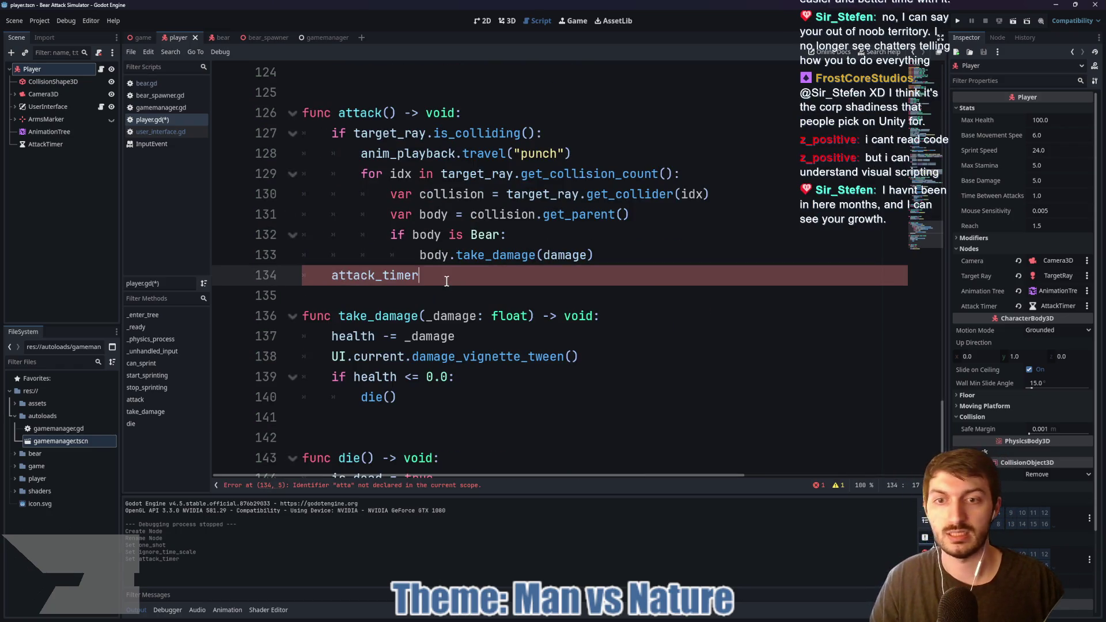
pyautogui.write('.sta')
pyautogui.press('Return')
pyautogui.click(500, 256)
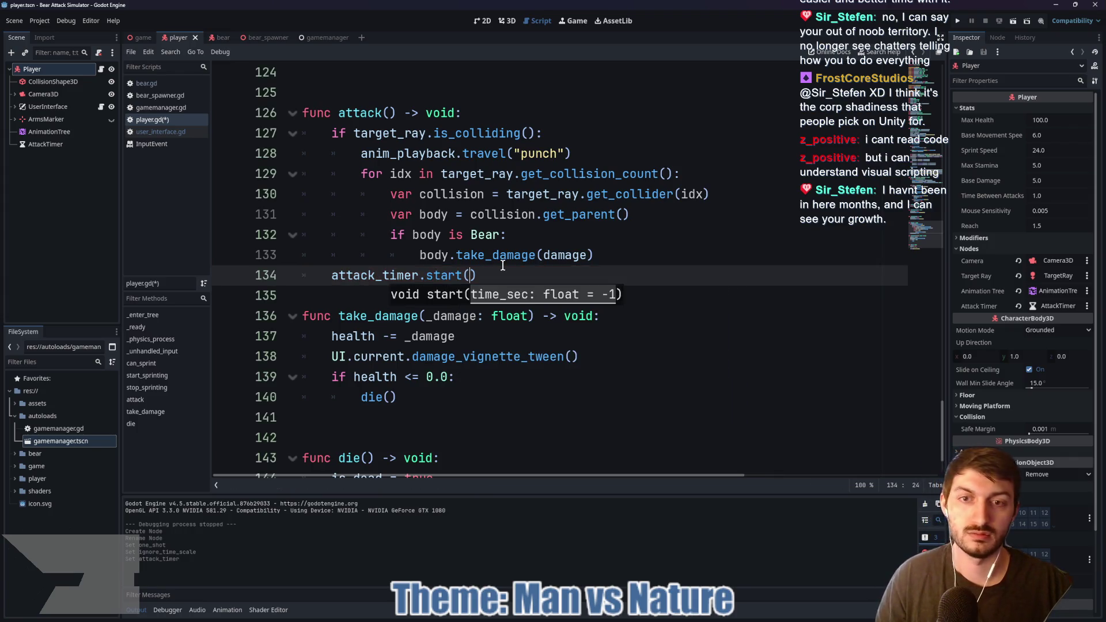
pyautogui.hotkey('ctrl', 's')
# Step: Wrap the attack_timer.start() call in 'if is_attacking:' and save the script
pyautogui.scroll(9, 517, 282)
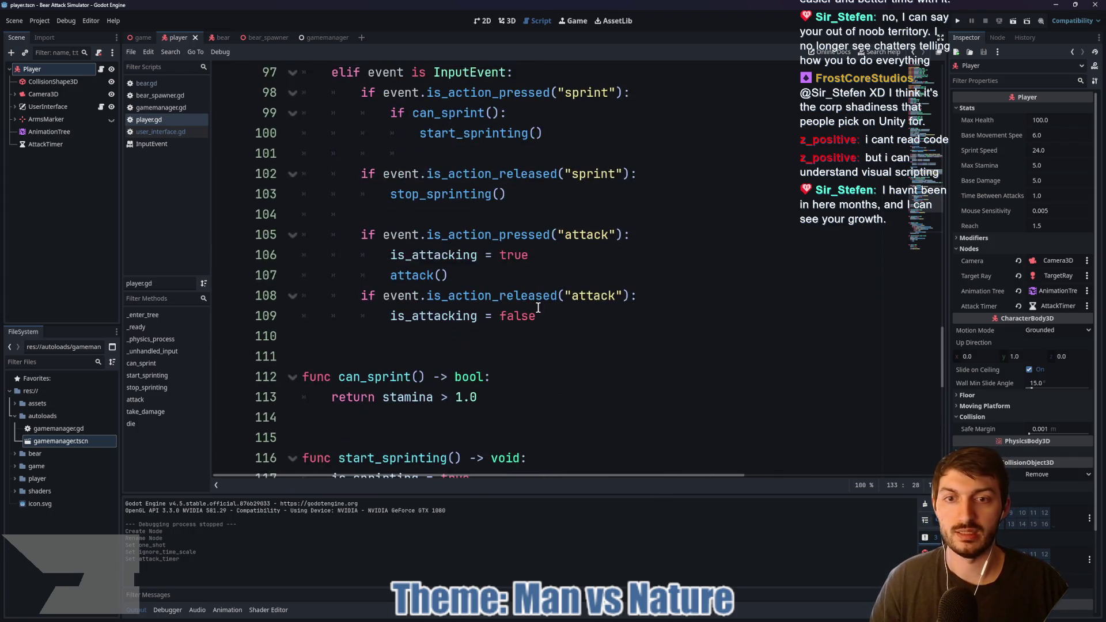
pyautogui.click(569, 317)
pyautogui.scroll(-10, 511, 317)
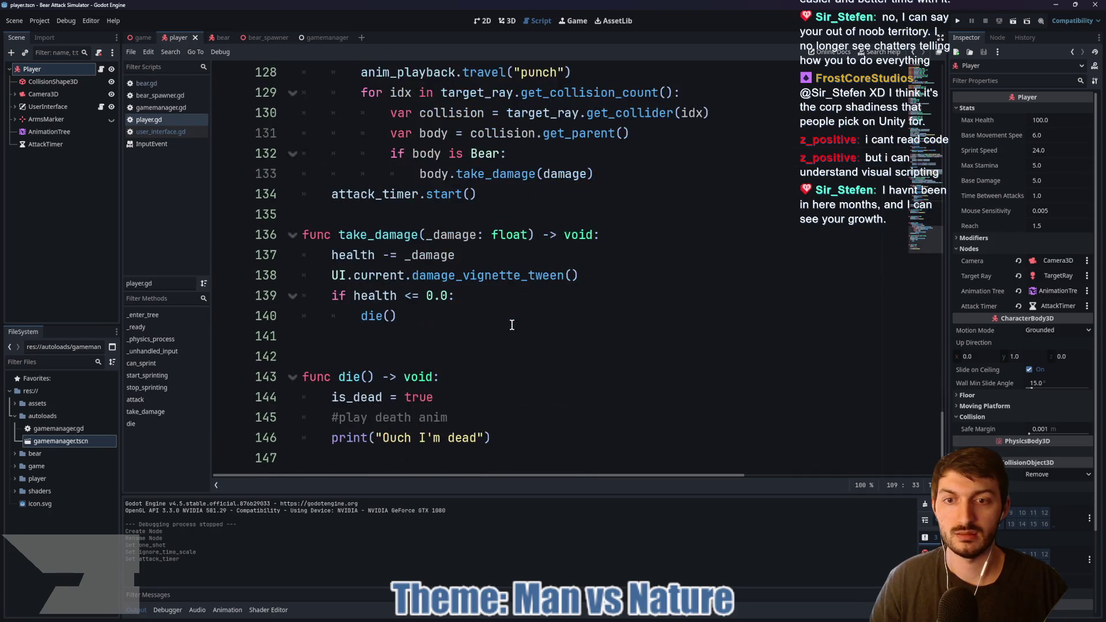
pyautogui.scroll(3, 425, 331)
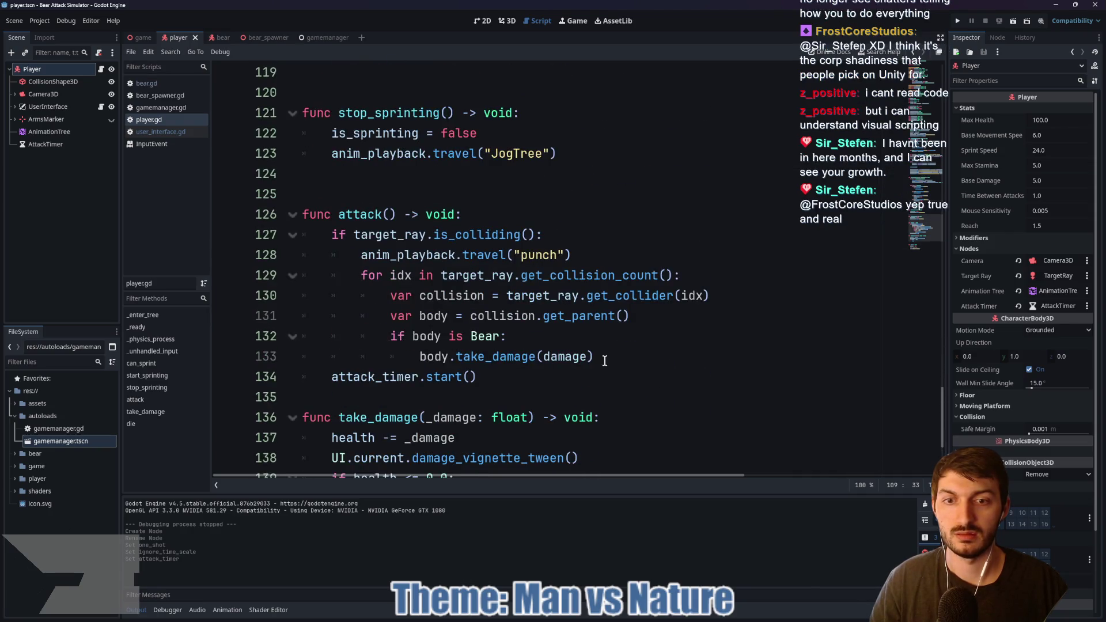
pyautogui.click(629, 357)
pyautogui.press('BackSpace')
pyautogui.press('BackSpace')
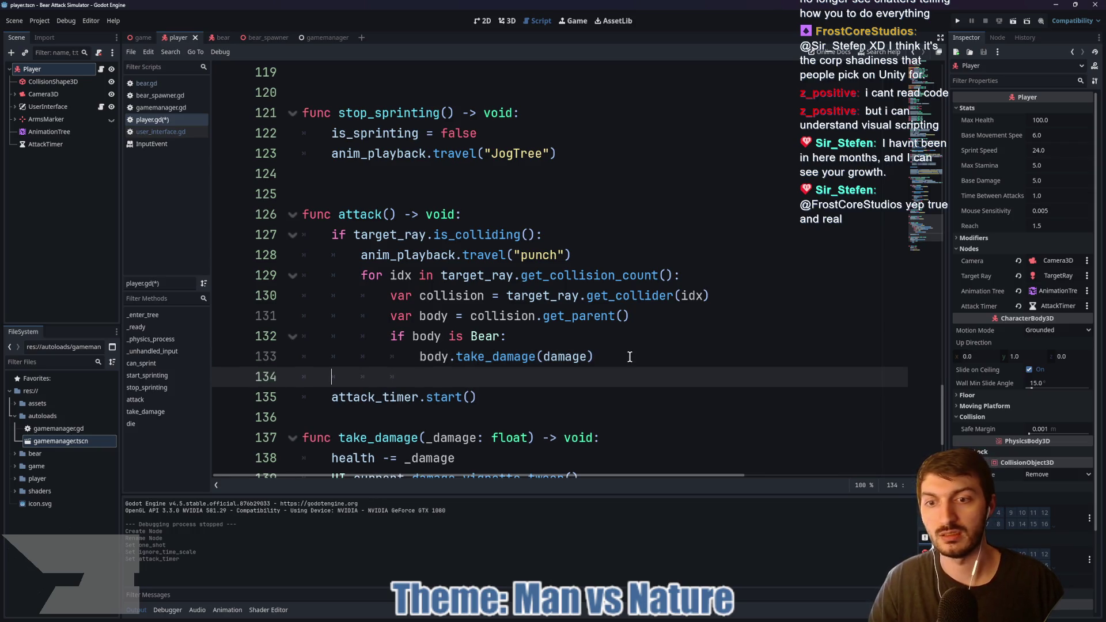
pyautogui.moveTo(409, 373); pyautogui.dragTo(335, 377)
pyautogui.write('if is_')
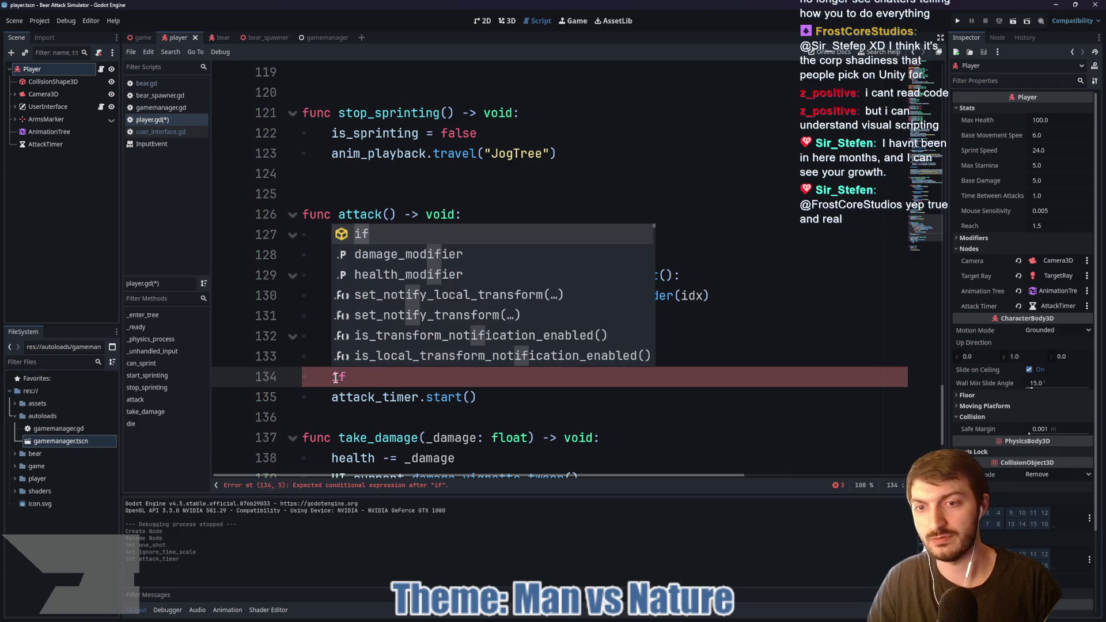
pyautogui.write('att')
pyautogui.press('Return')
pyautogui.write(':')
pyautogui.click(330, 398)
pyautogui.press('Tab')
pyautogui.hotkey('ctrl', 's')
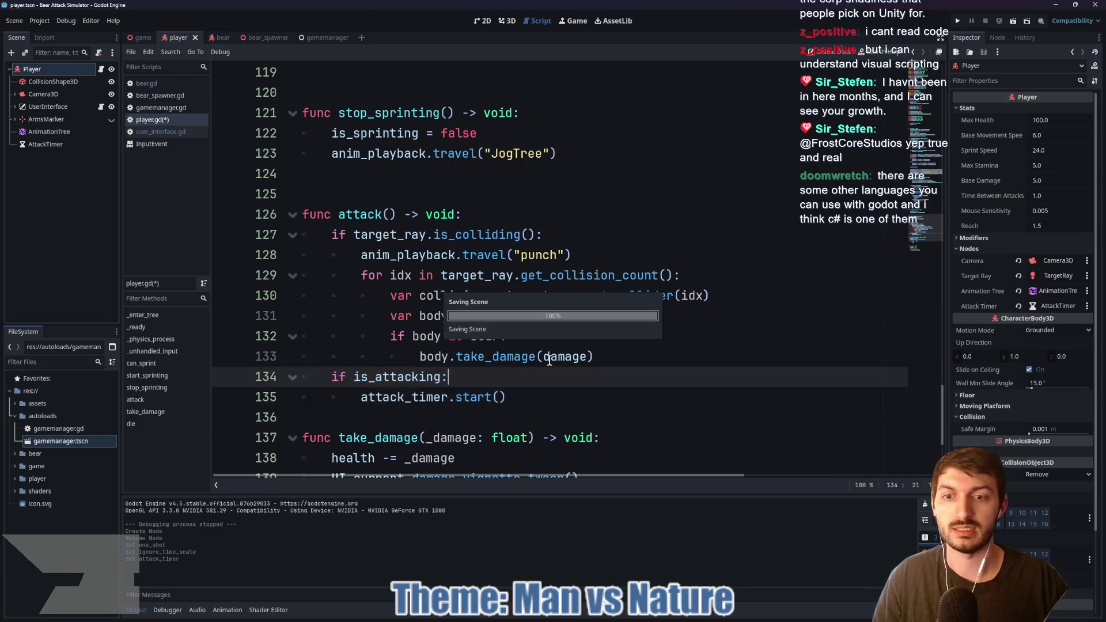
pyautogui.scroll(7, 573, 268)
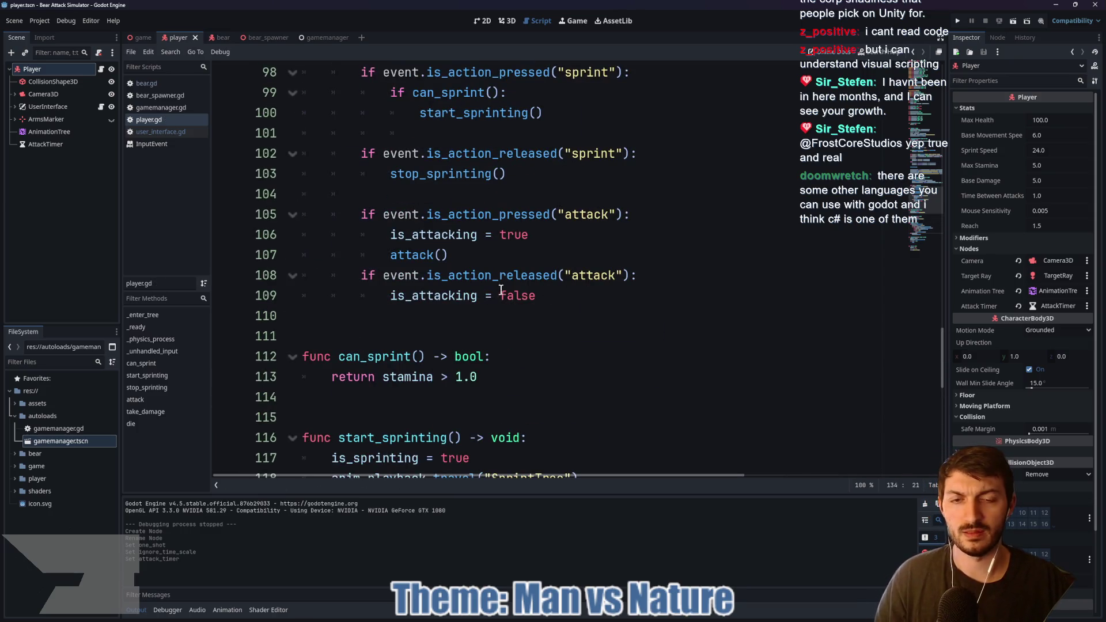
# Step: Add attack_timer.stop() after is_attacking = false in the release handler and save
pyautogui.click(560, 294)
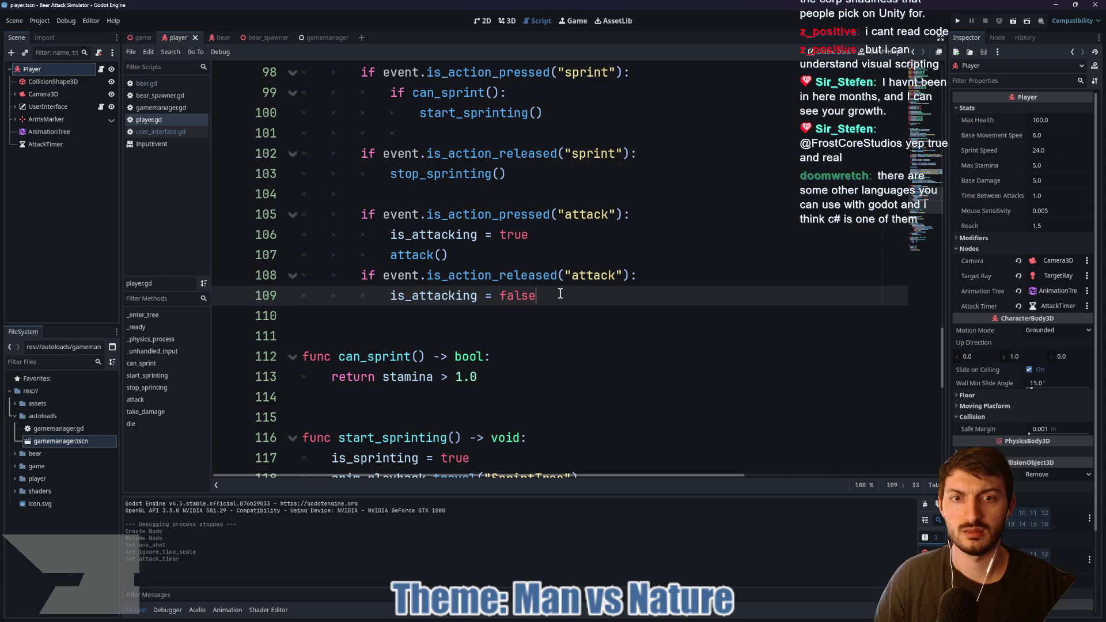
pyautogui.press('Return')
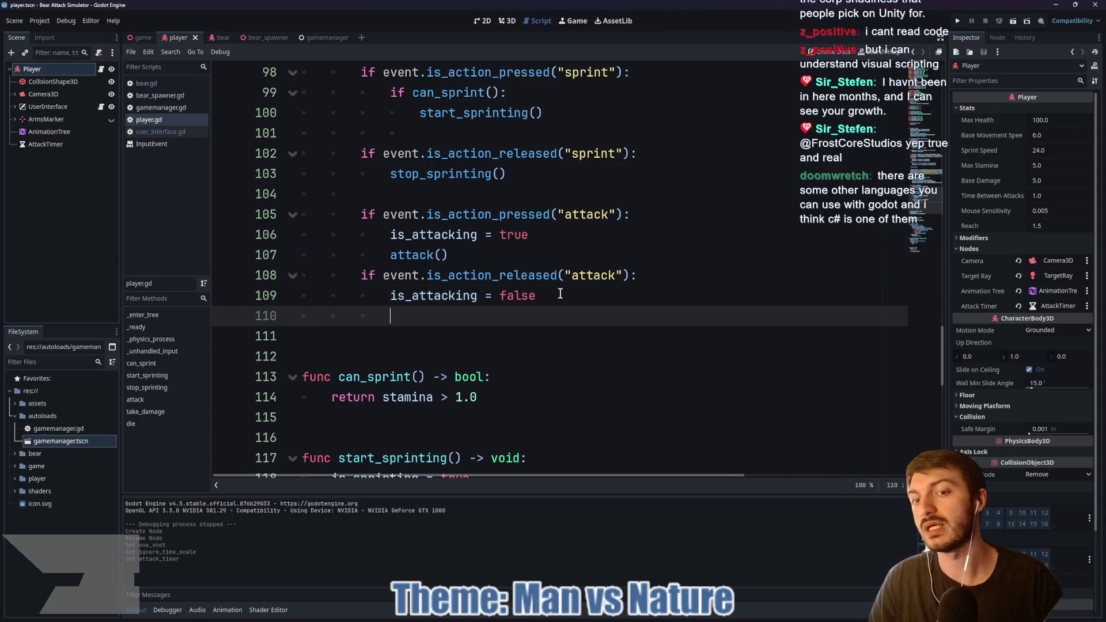
pyautogui.write('att')
pyautogui.press('Down')
pyautogui.press('Return')
pyautogui.write('.stop')
pyautogui.press('Return')
pyautogui.hotkey('ctrl', 's')
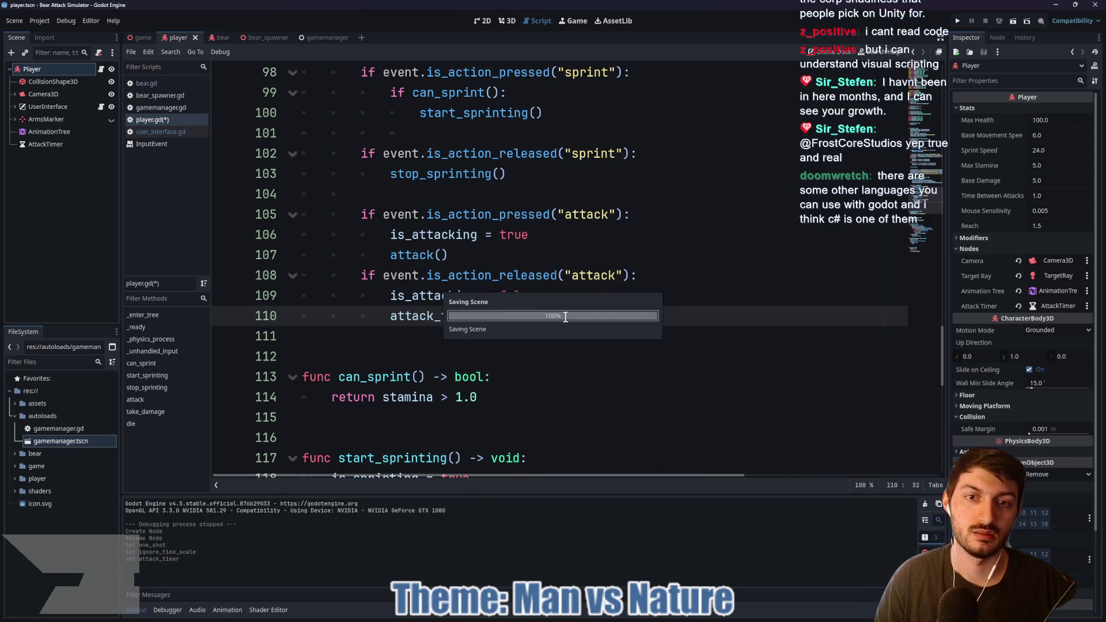
# Step: Play-test the game scene with F5, then stop it with F8
pyautogui.click(144, 38)
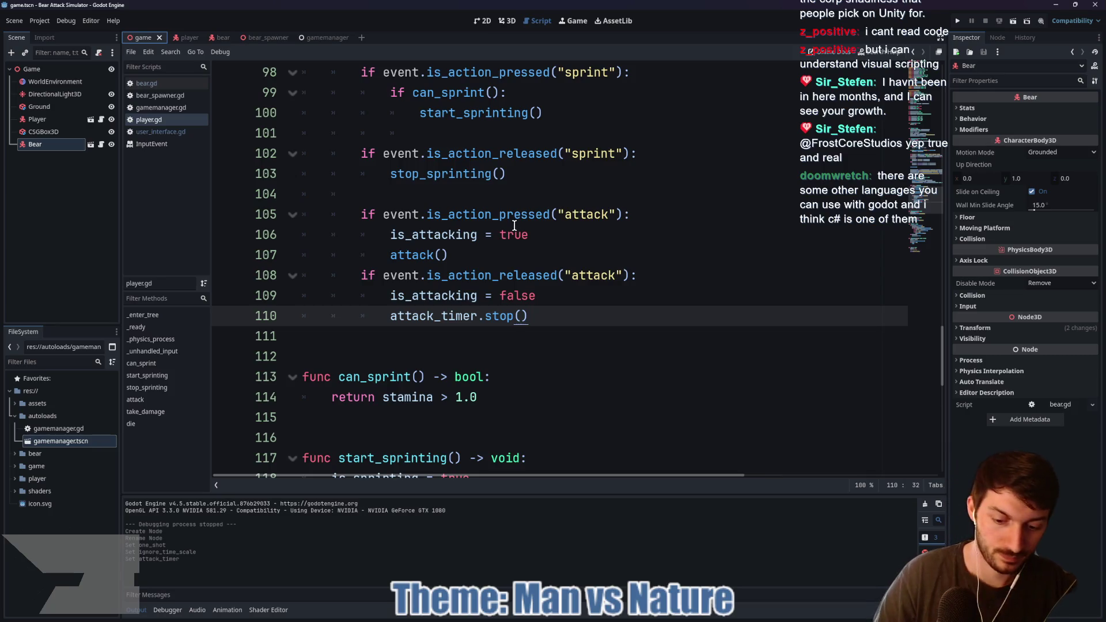
pyautogui.press('F5')
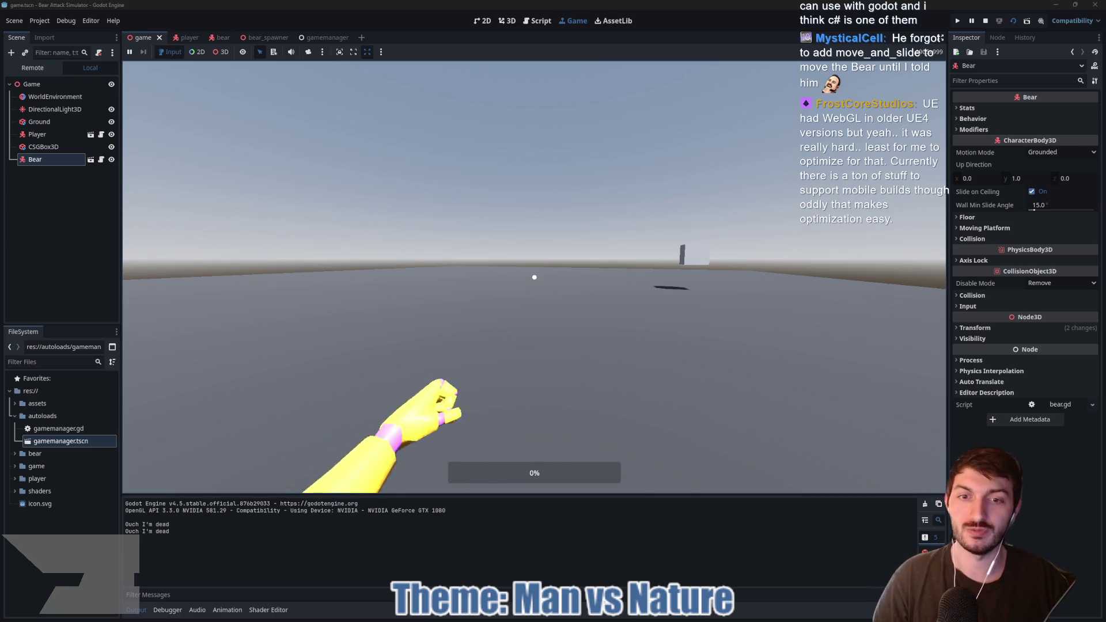
pyautogui.press('F8')
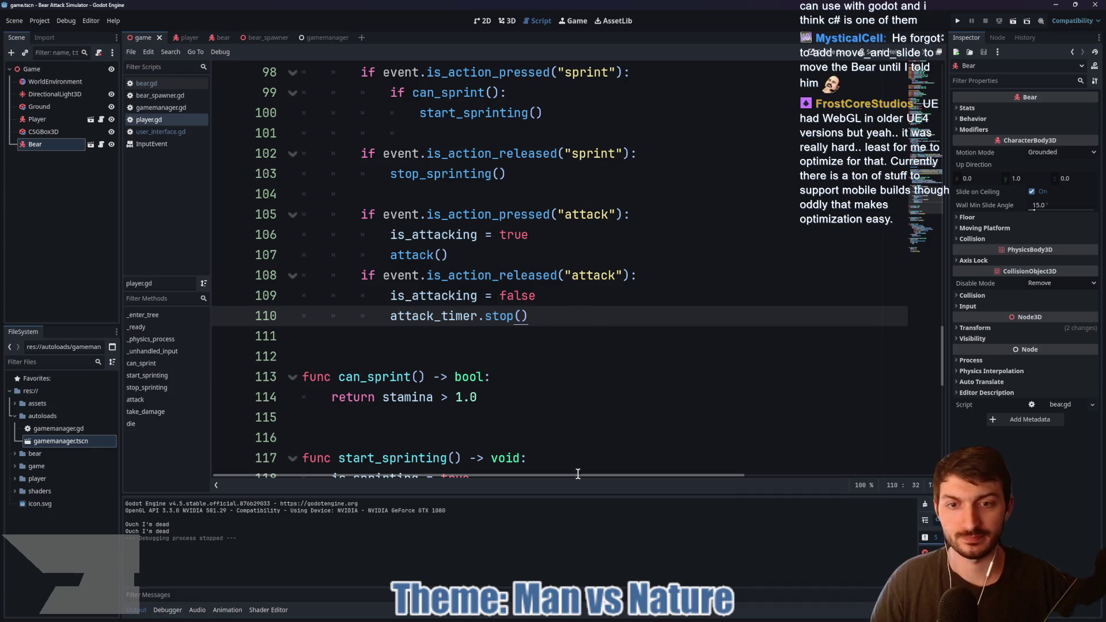
pyautogui.click(611, 616)
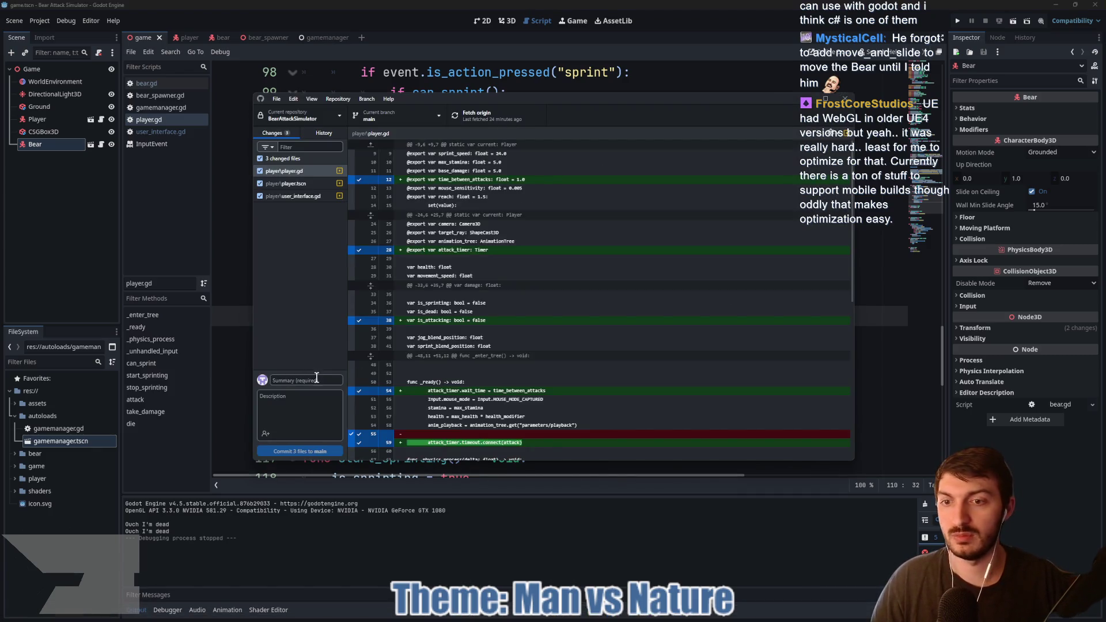
# Step: Commit the three changed files as 'Hold LMB to continuously attack' and push to origin
pyautogui.write('Ha')
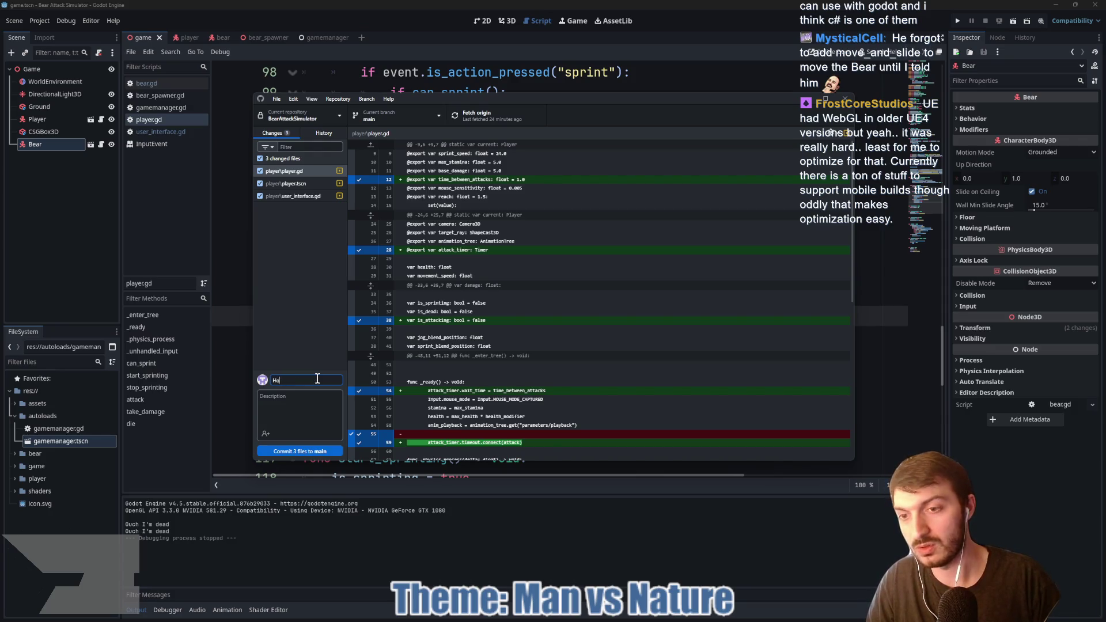
pyautogui.write('MB')
pyautogui.write('ntinuously a')
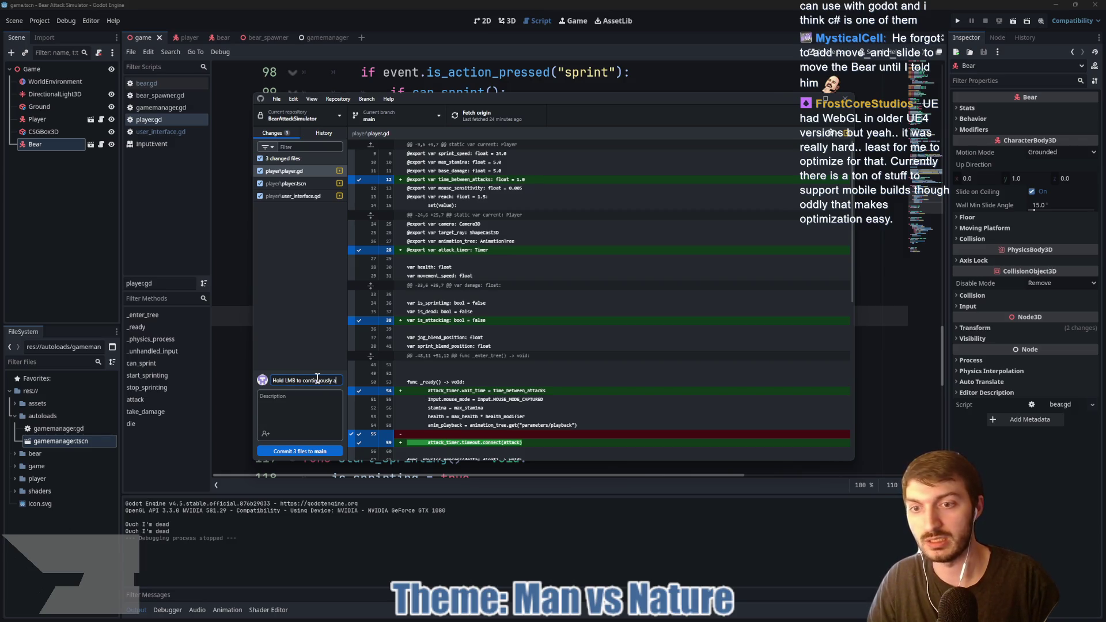
pyautogui.write('ttack')
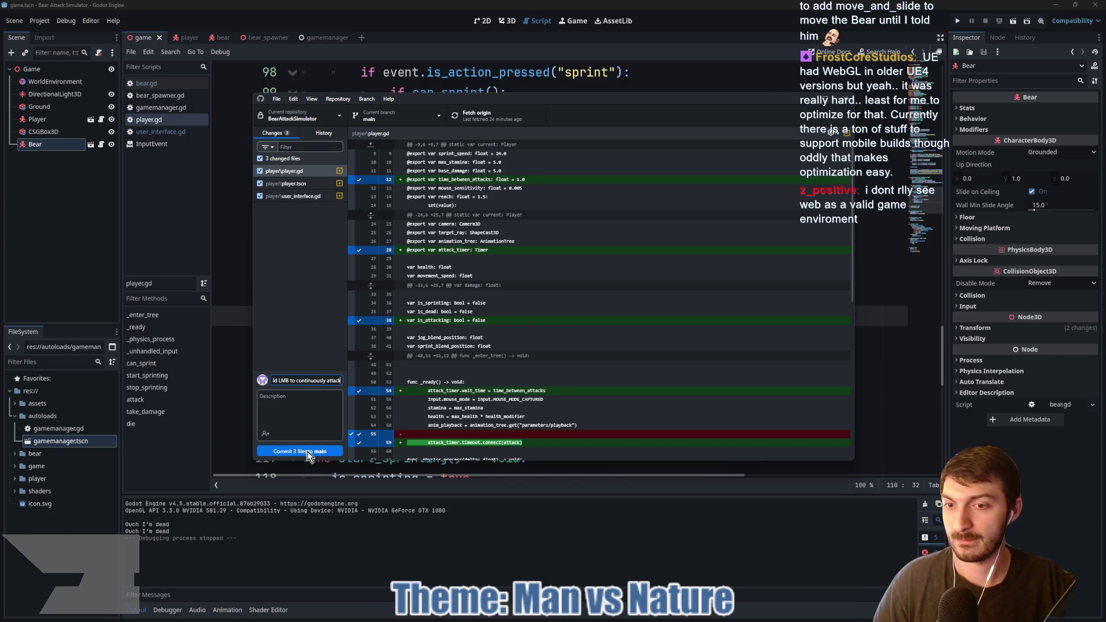
pyautogui.click(306, 451)
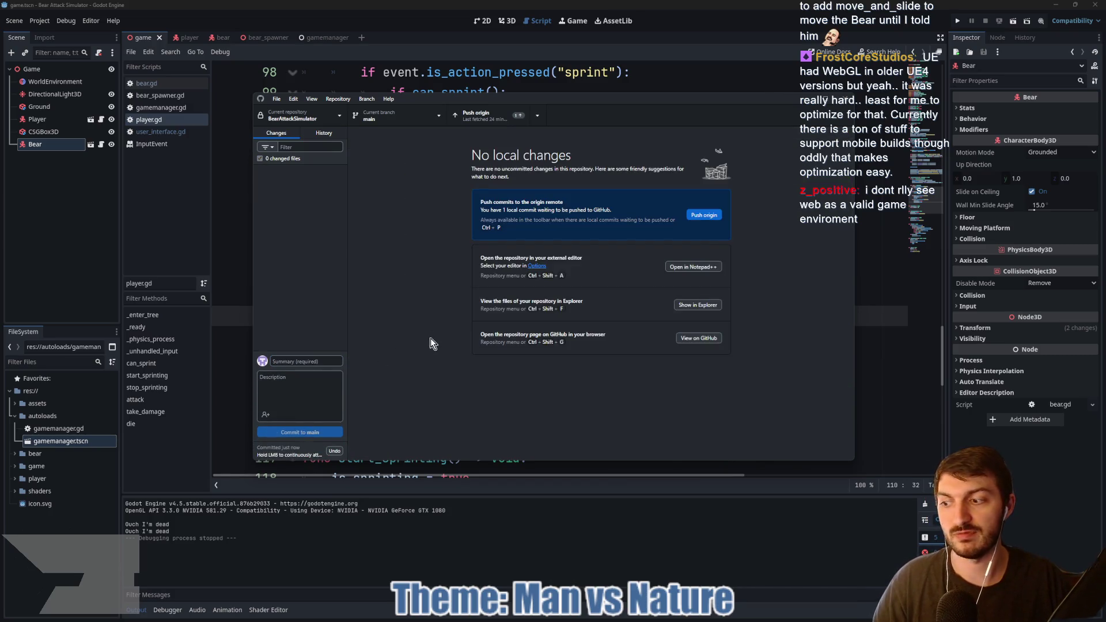
pyautogui.click(699, 216)
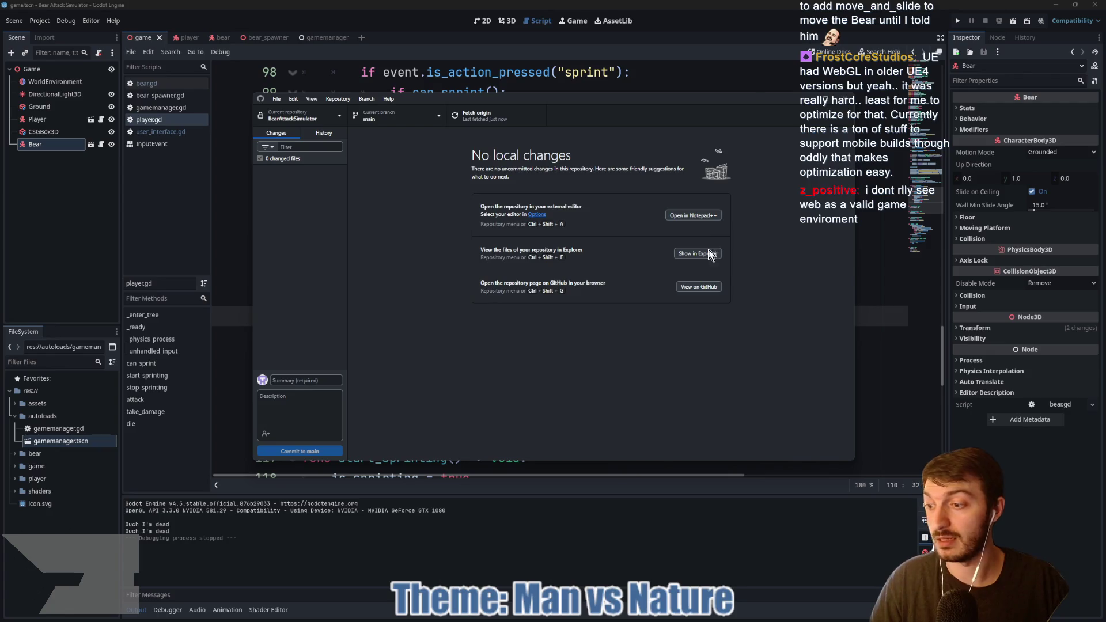
pyautogui.click(864, 417)
pyautogui.click(539, 343)
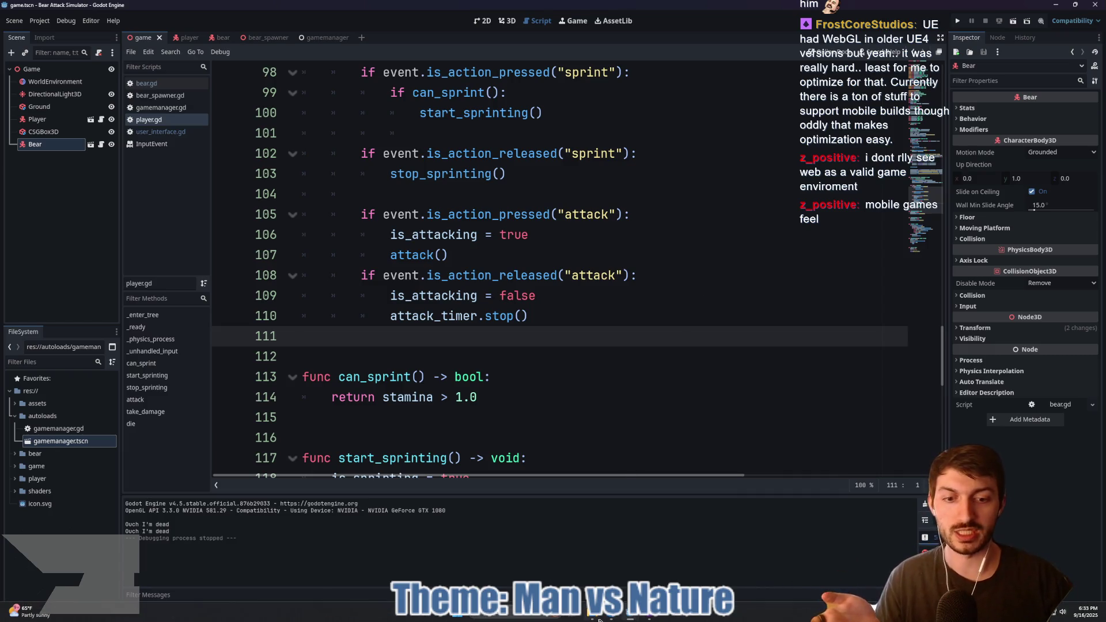
# Step: Go from the D2Jam games list to the Doodle Safari game page on itch.io
pyautogui.click(599, 619)
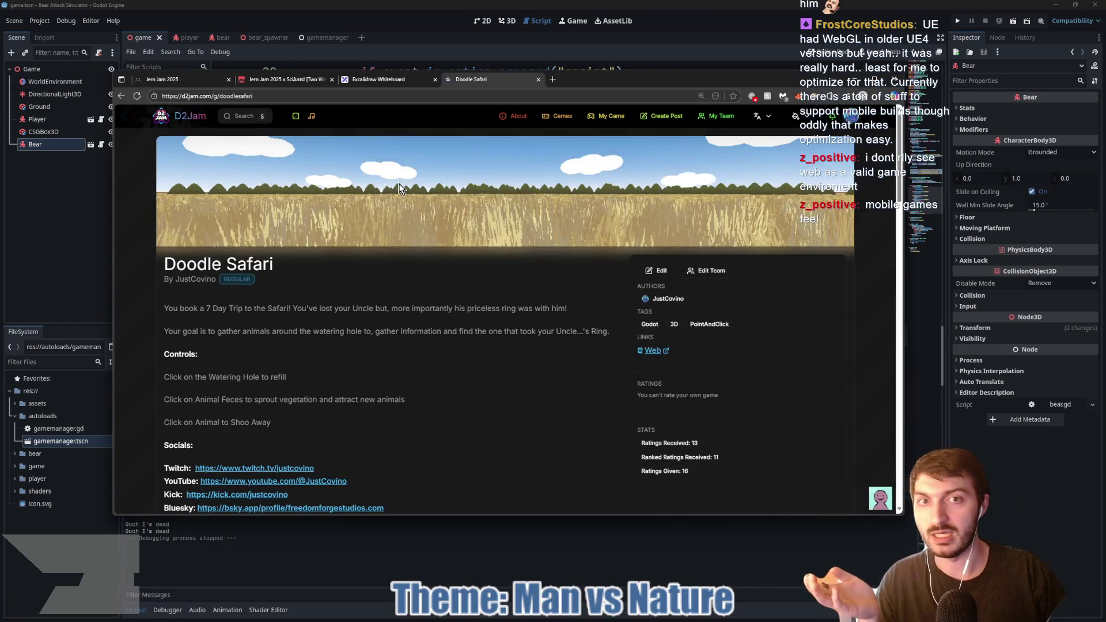
pyautogui.click(563, 116)
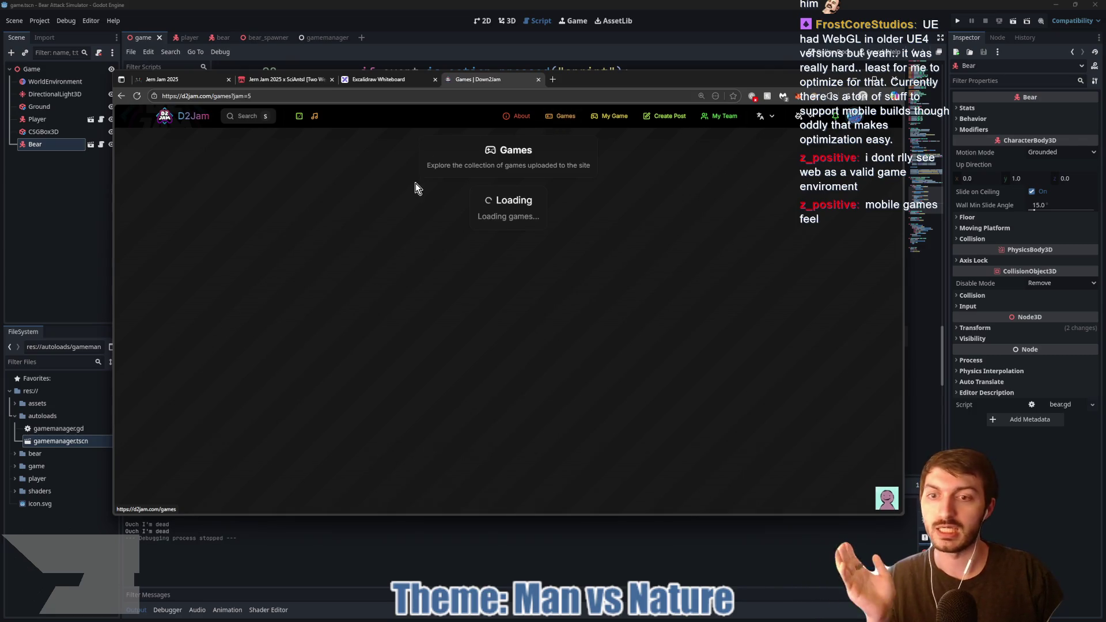
pyautogui.scroll(-10, 468, 241)
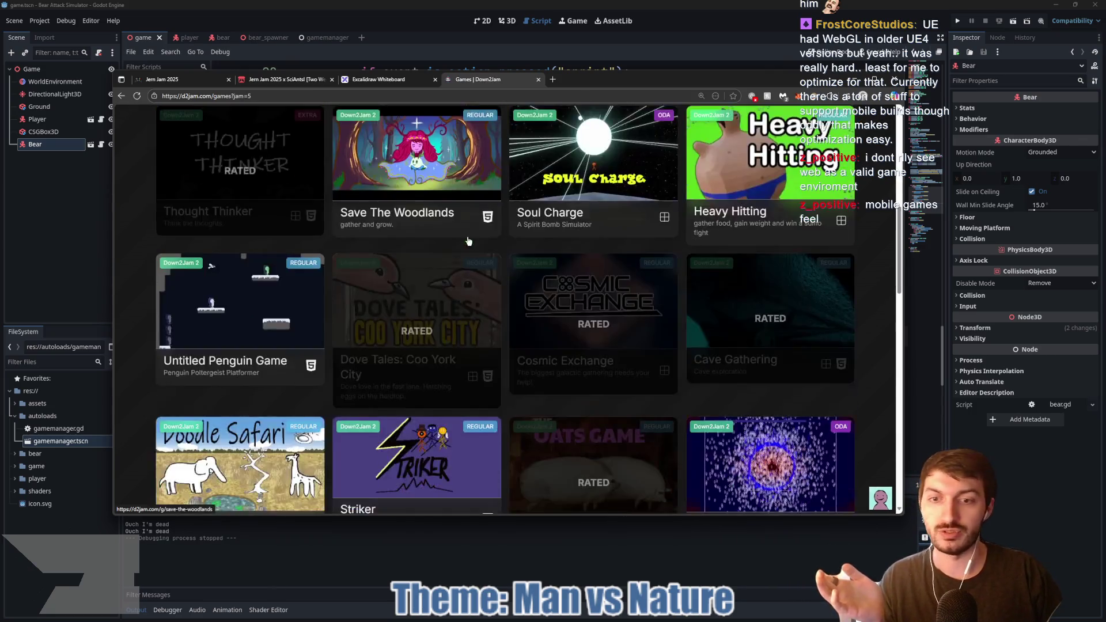
pyautogui.scroll(-5, 469, 241)
pyautogui.click(236, 231)
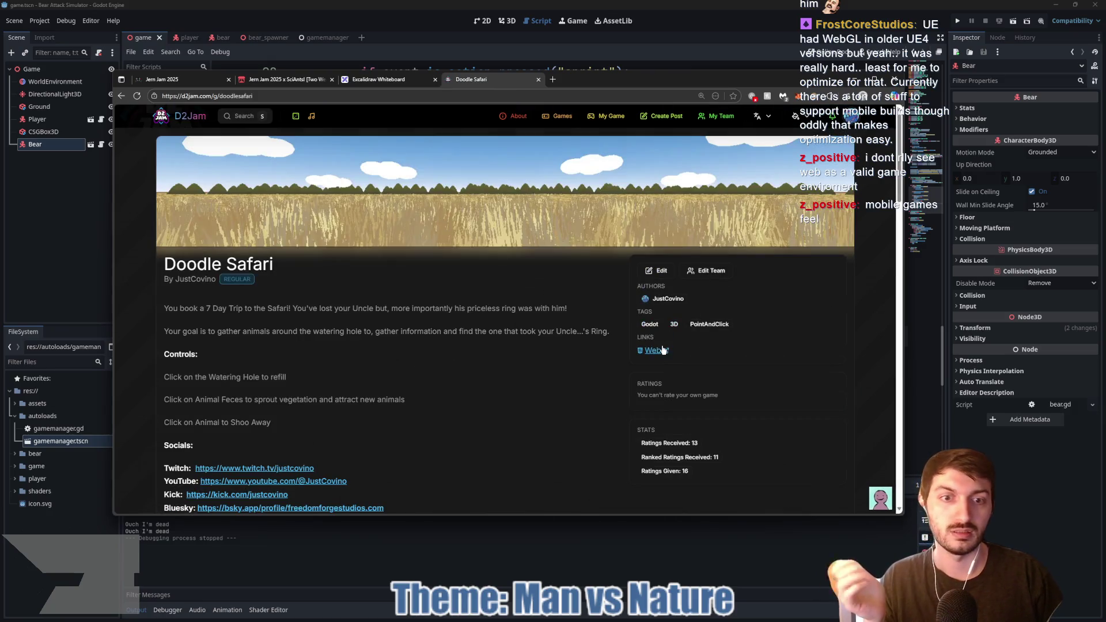
pyautogui.click(662, 349)
# Step: Scroll down to Doodle Safari's Windows download section and back up
pyautogui.scroll(-4, 579, 306)
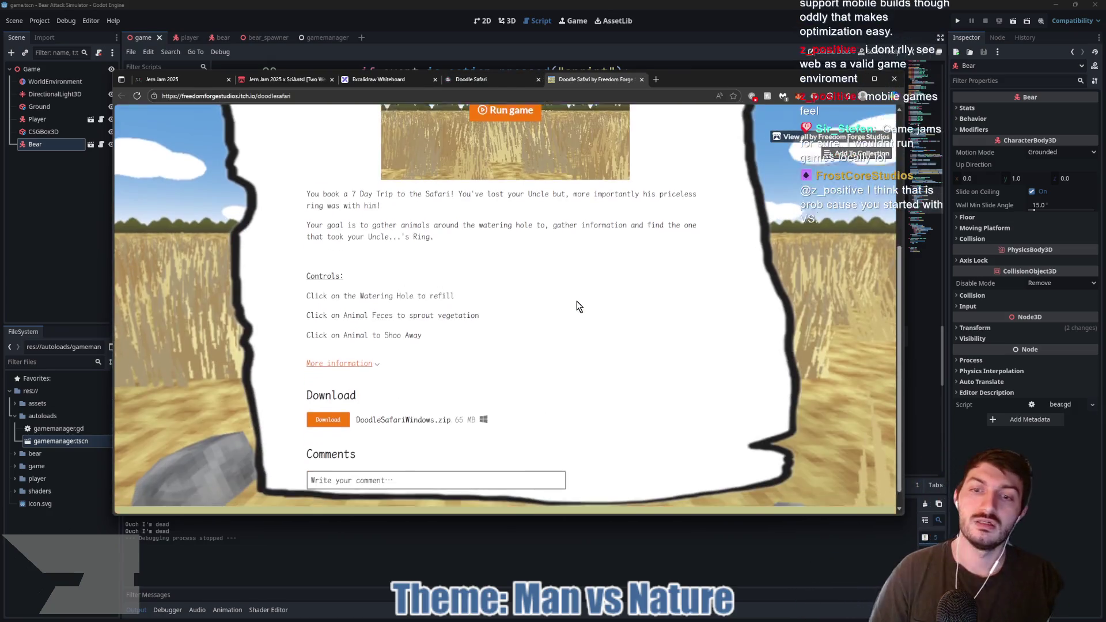
pyautogui.scroll(-1, 579, 306)
pyautogui.scroll(3, 601, 334)
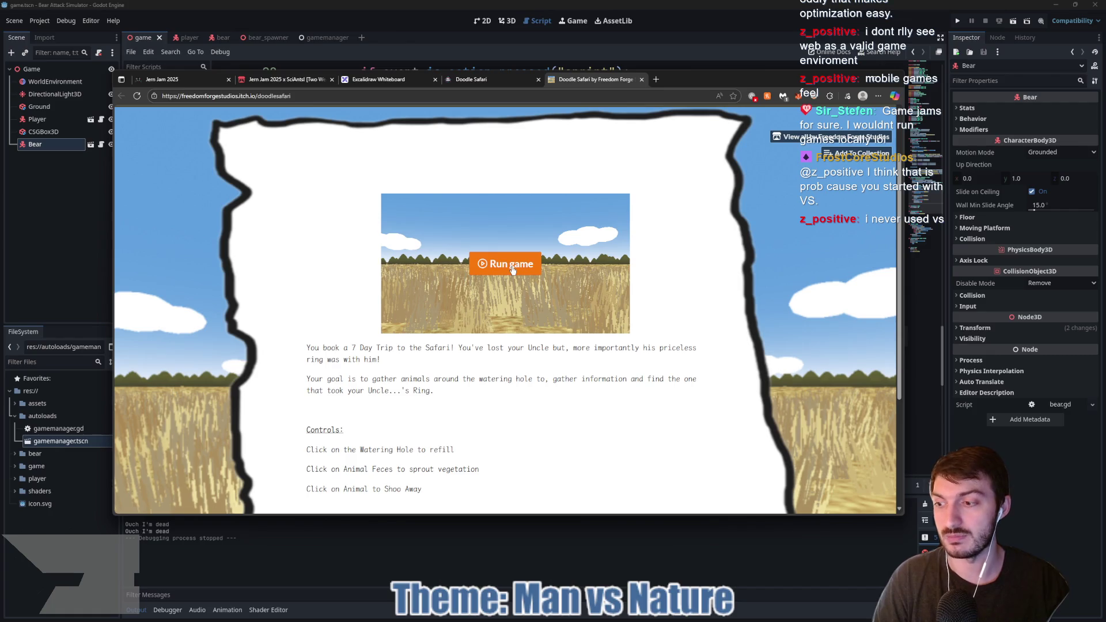
pyautogui.scroll(-3, 487, 270)
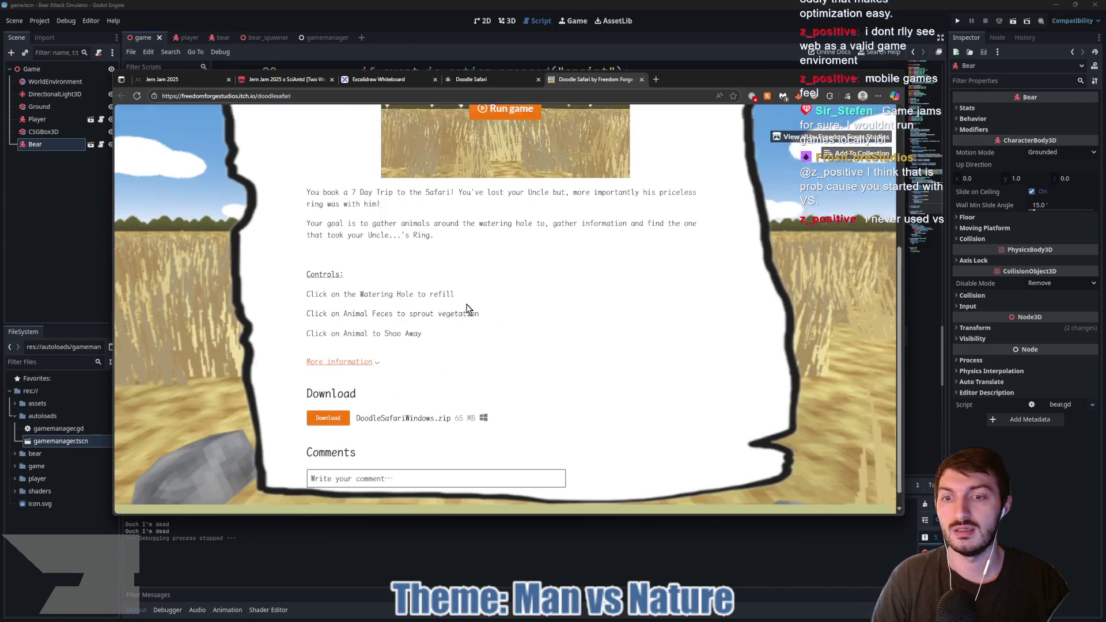
pyautogui.moveTo(514, 403); pyautogui.dragTo(356, 402)
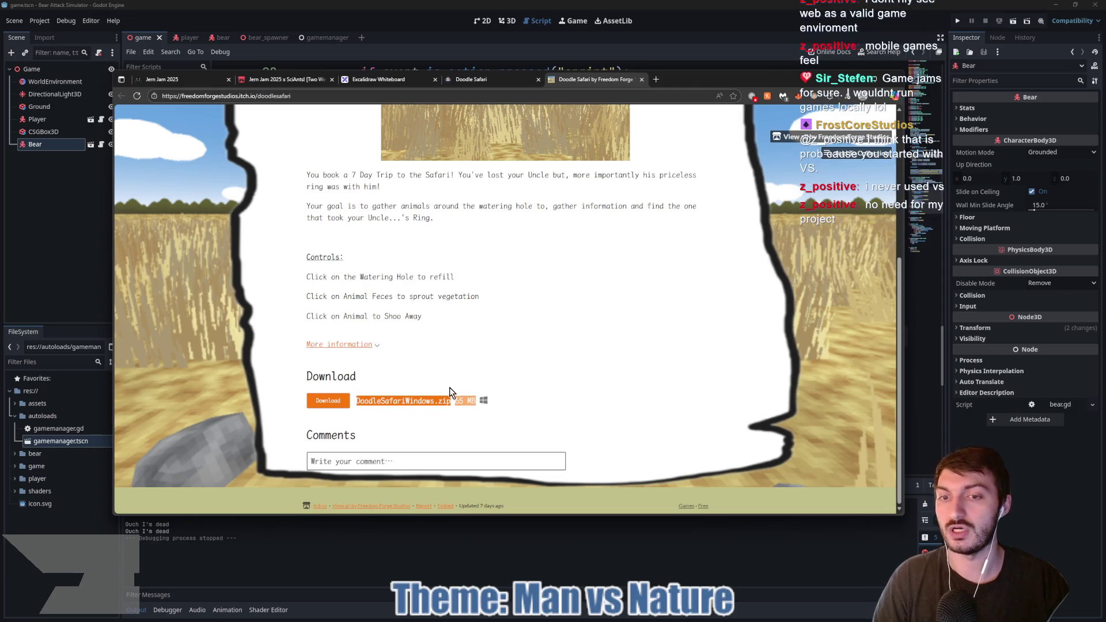
pyautogui.click(566, 269)
pyautogui.scroll(4, 576, 308)
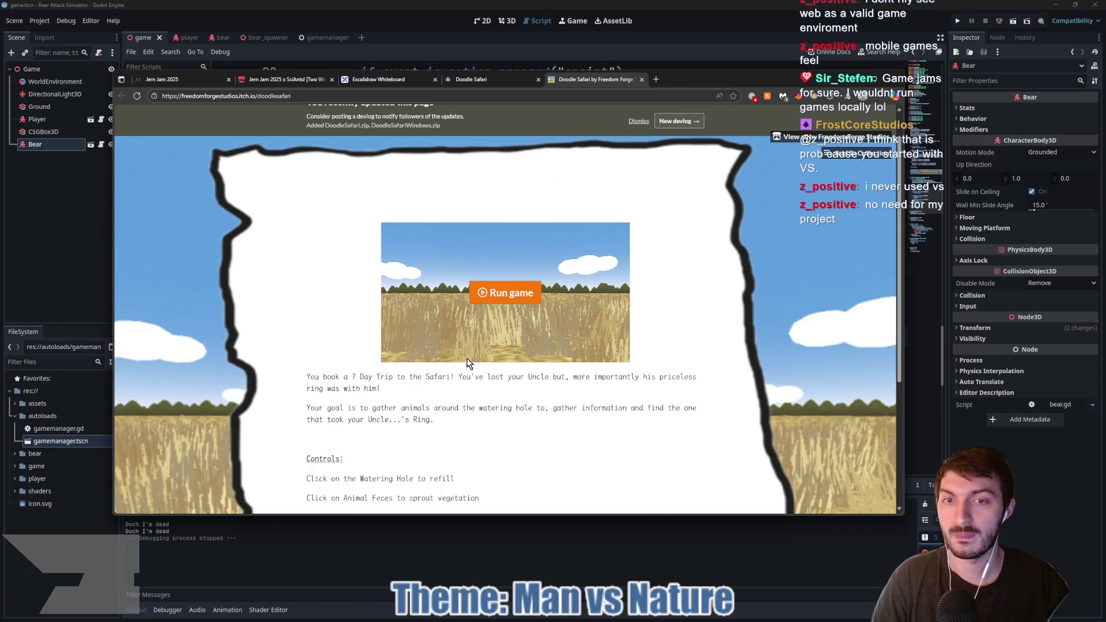
# Step: Close both Doodle Safari itch.io tabs and return to Godot's player.gd
pyautogui.rightClick(432, 277)
pyautogui.press('Escape')
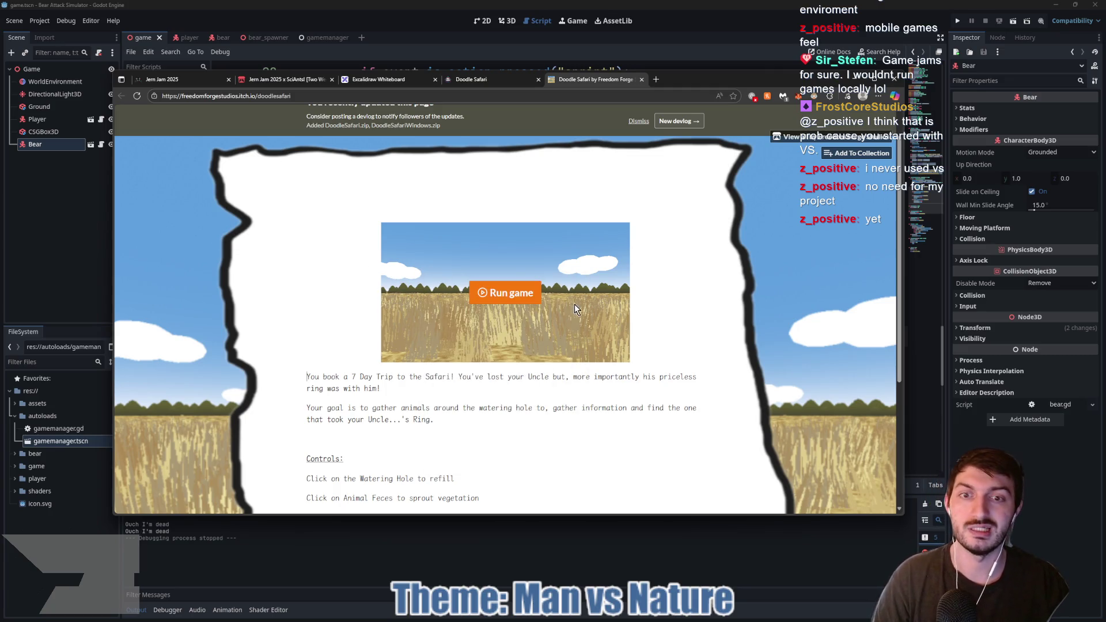
pyautogui.click(641, 79)
pyautogui.click(538, 81)
pyautogui.click(729, 60)
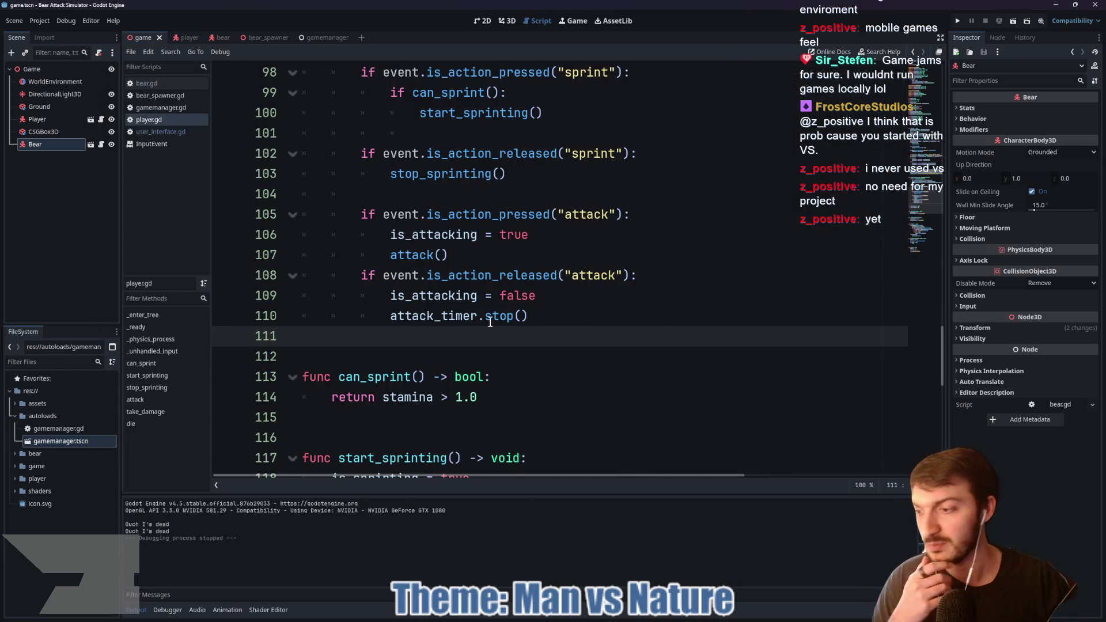
# Step: Dismiss the attack_timer documentation popup and add an empty line after the attack function
pyautogui.moveTo(486, 313)
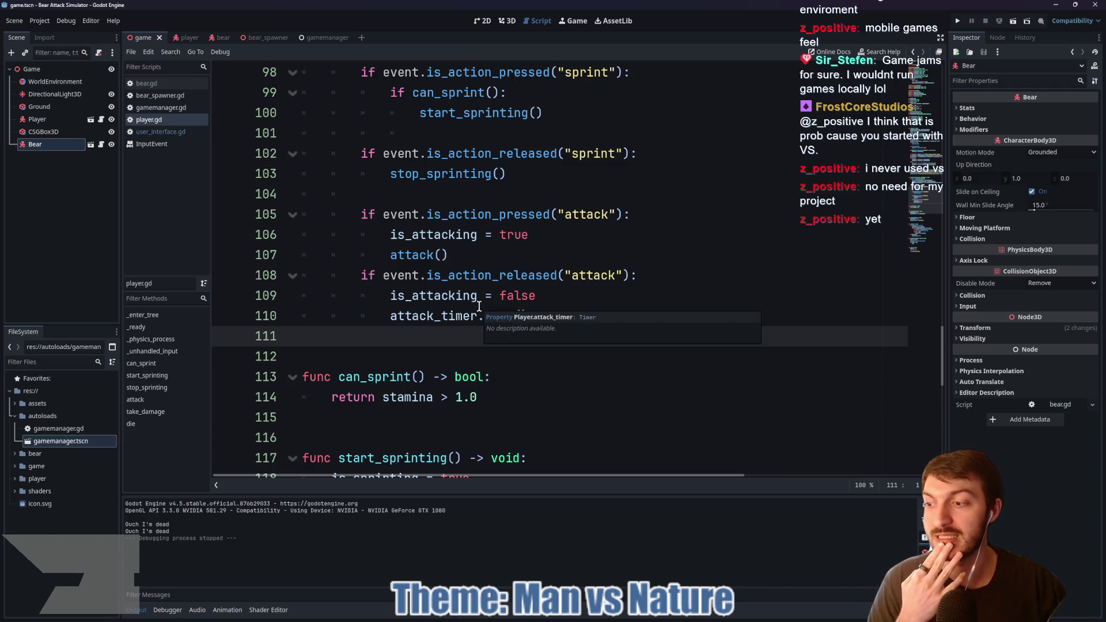
pyautogui.click(431, 351)
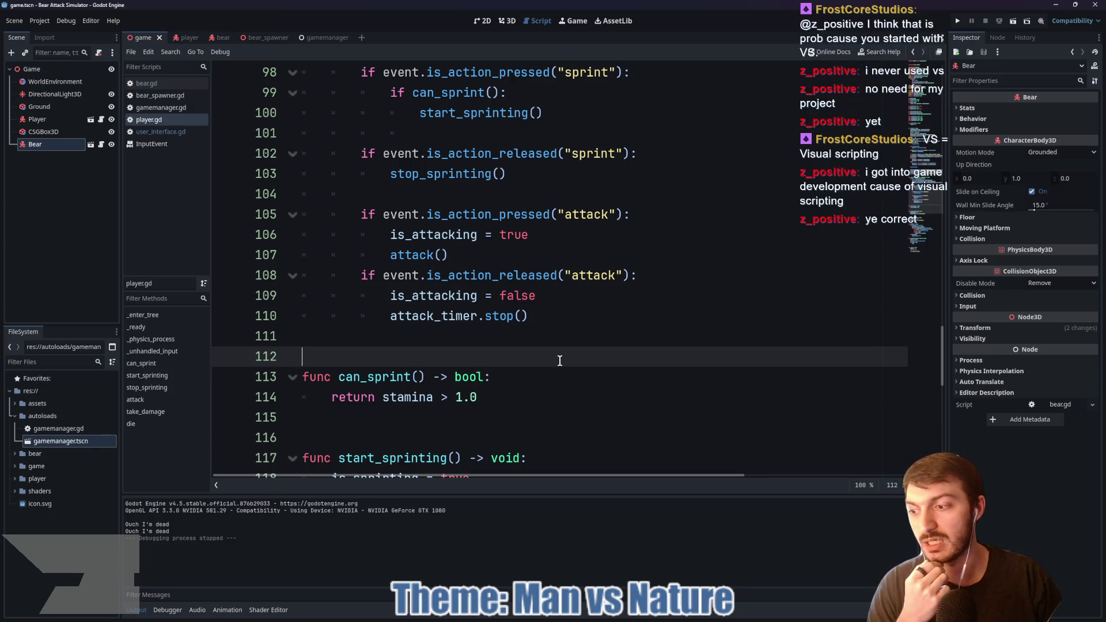
pyautogui.click(504, 340)
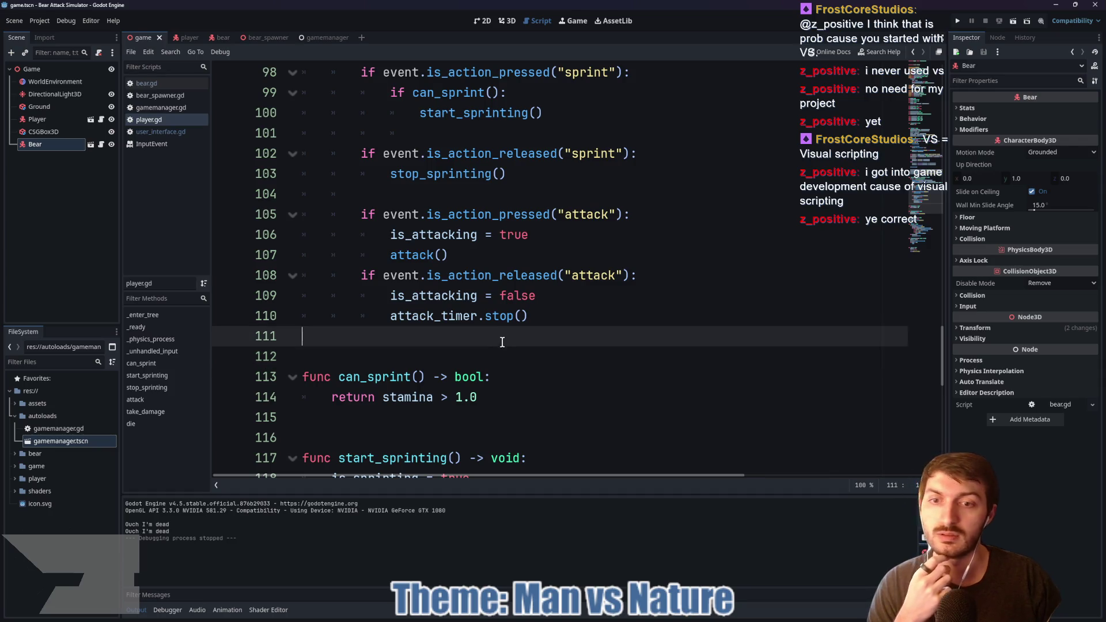
pyautogui.scroll(-3, 501, 343)
pyautogui.click(427, 244)
pyautogui.scroll(-1, 427, 248)
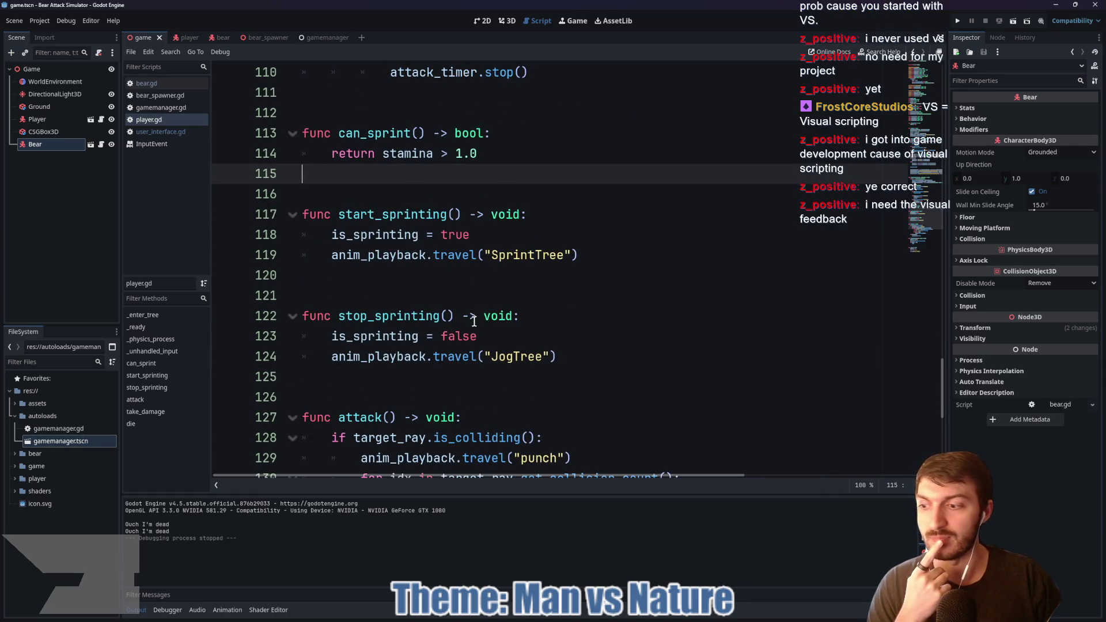
pyautogui.click(417, 292)
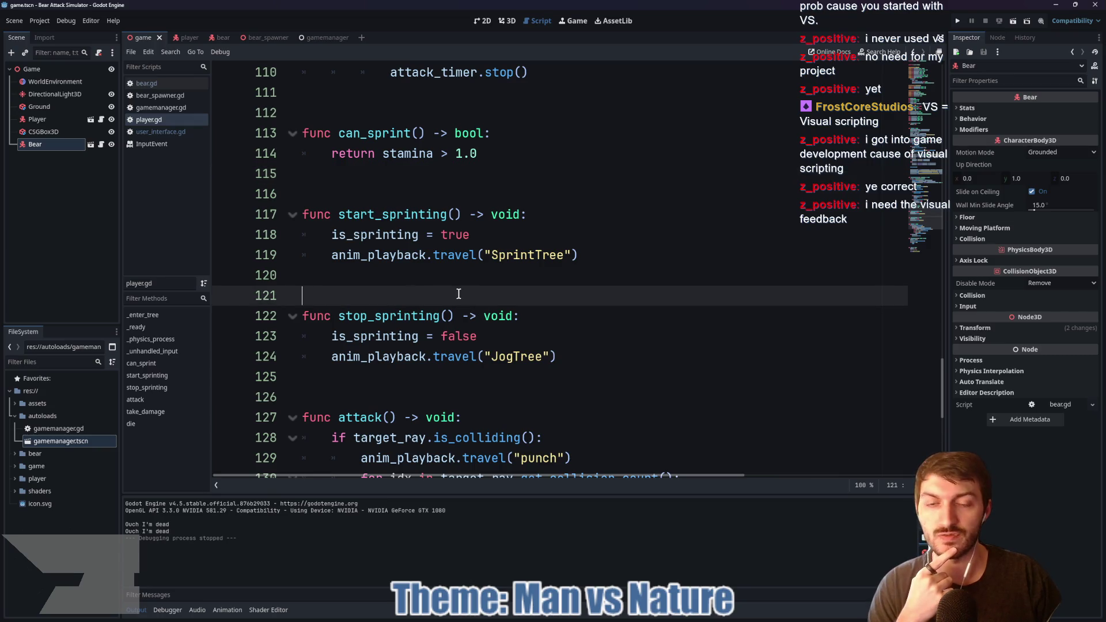
pyautogui.scroll(-5, 417, 292)
pyautogui.click(464, 307)
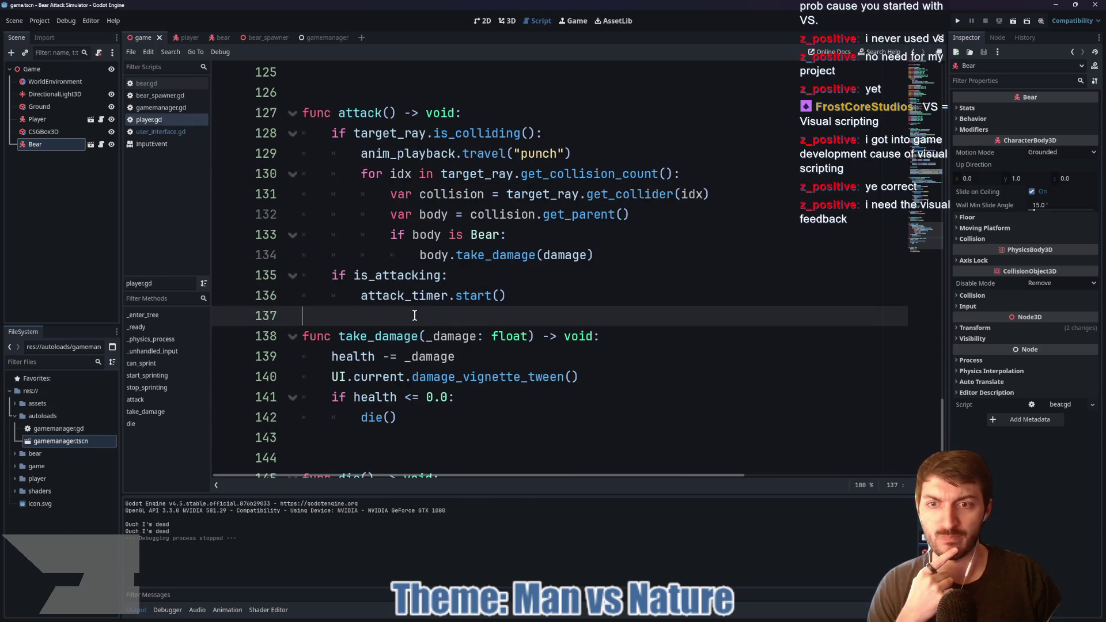
pyautogui.press('Return')
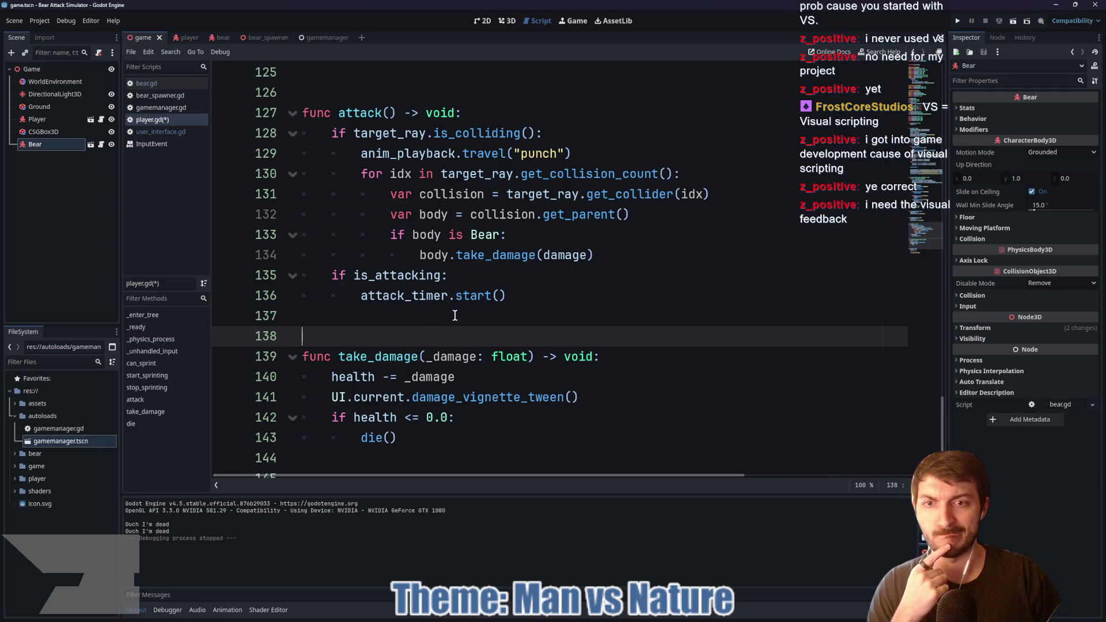
pyautogui.scroll(10, 520, 312)
pyautogui.scroll(-4, 518, 308)
pyautogui.scroll(13, 489, 288)
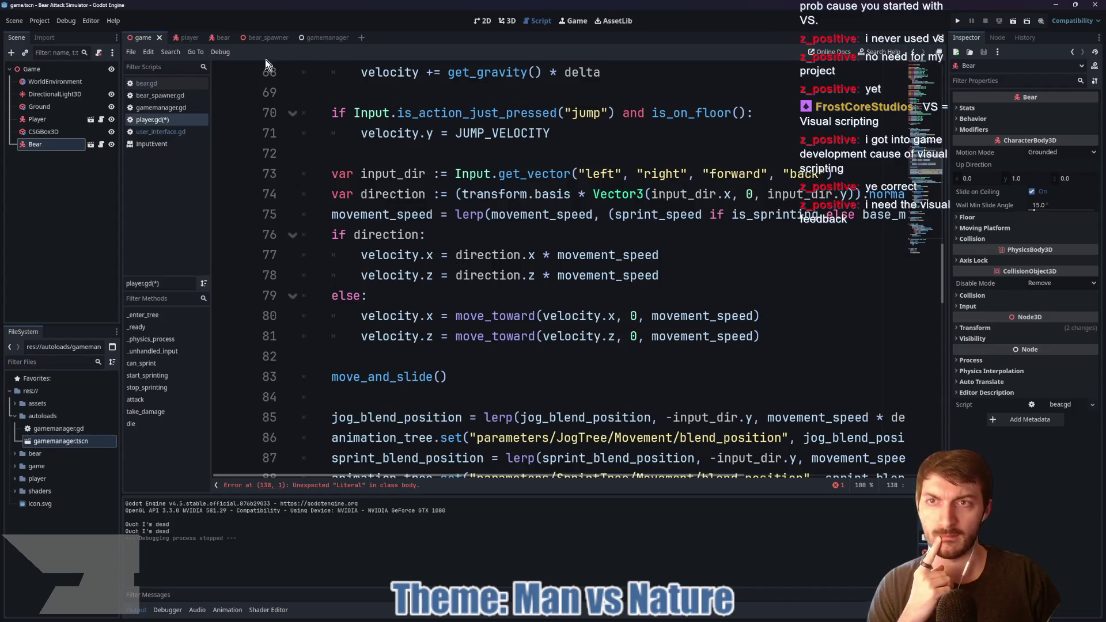
# Step: Switch to the player scene and scroll player.gd up to the exported Stats variables
pyautogui.click(187, 37)
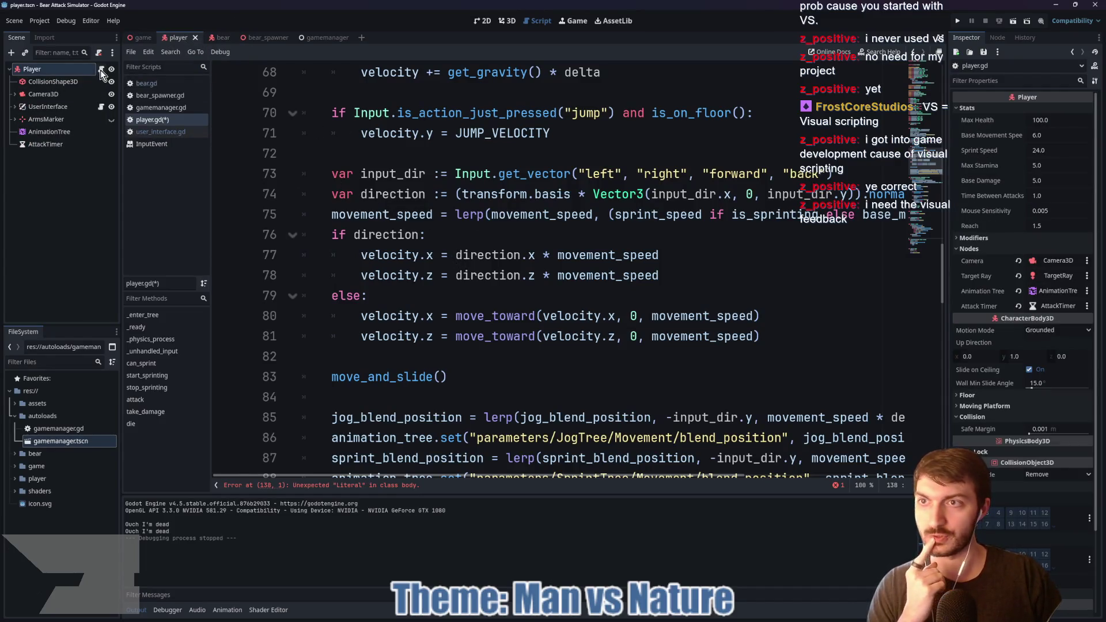
pyautogui.scroll(10, 561, 257)
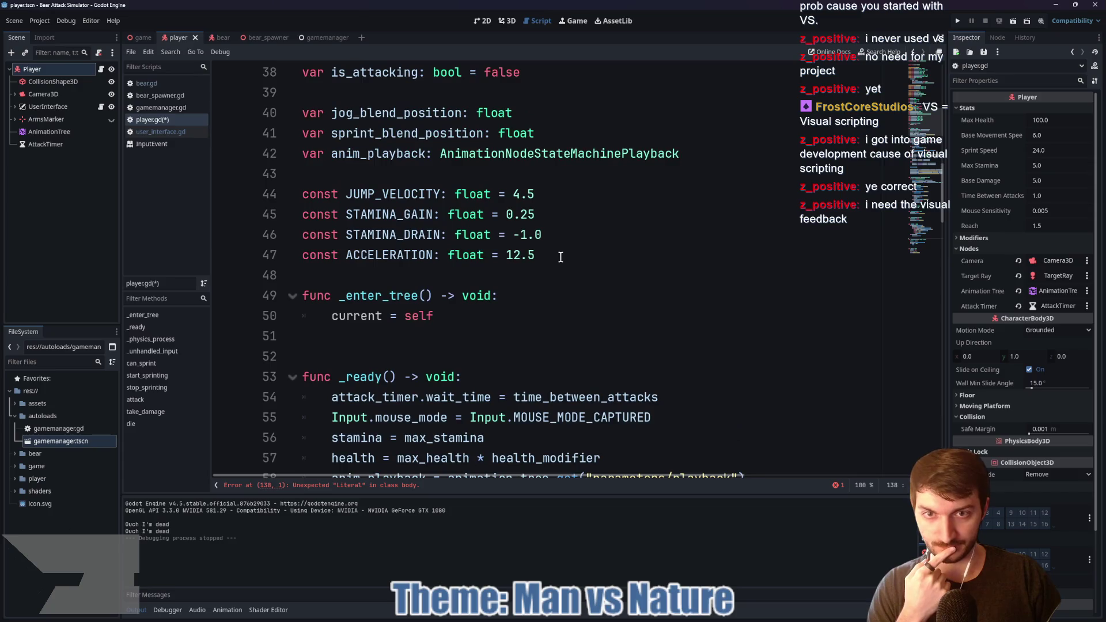
pyautogui.scroll(3, 542, 253)
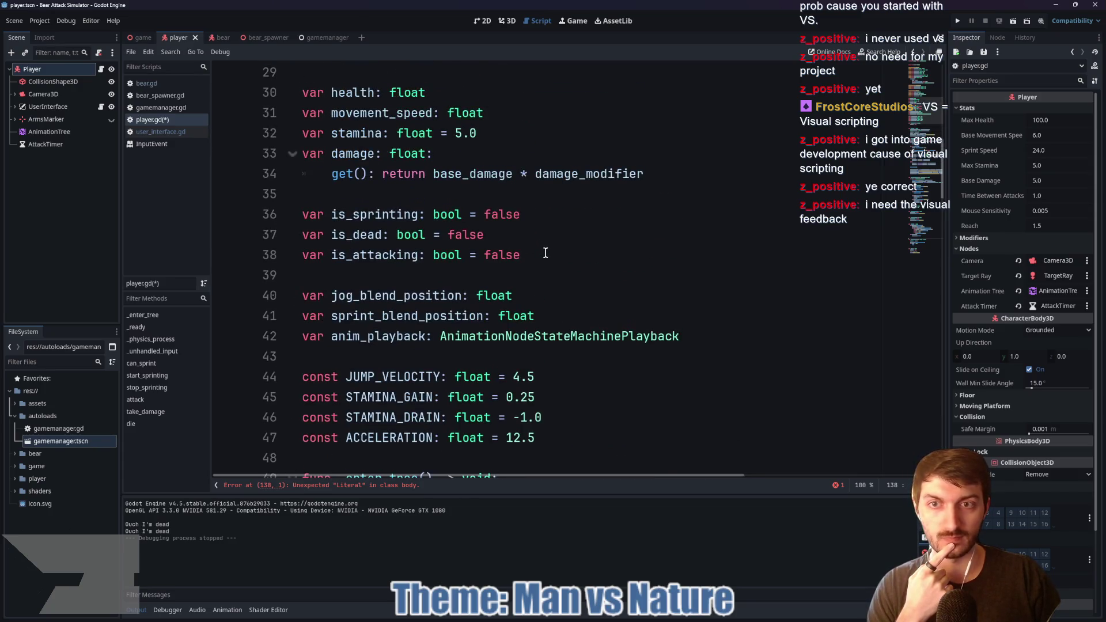
pyautogui.scroll(9, 545, 253)
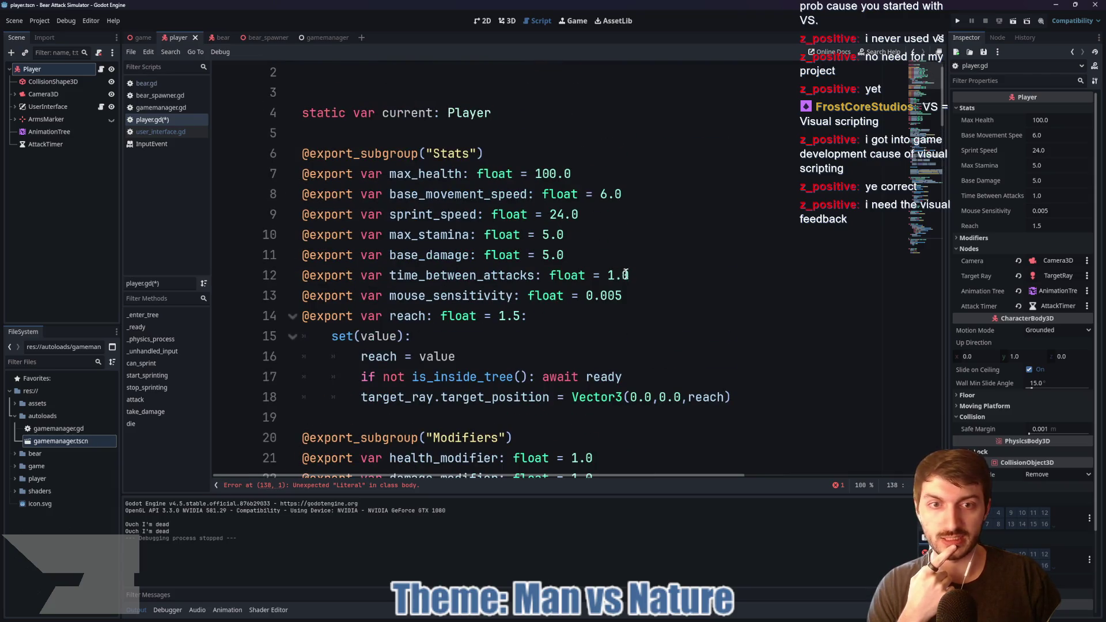
# Step: Change time_between_attacks from 1.0 to 0.5, save player.gd, and jump to the line-138 parse error
pyautogui.doubleClick(625, 275)
pyautogui.write('0.5')
pyautogui.hotkey('ctrl', 's')
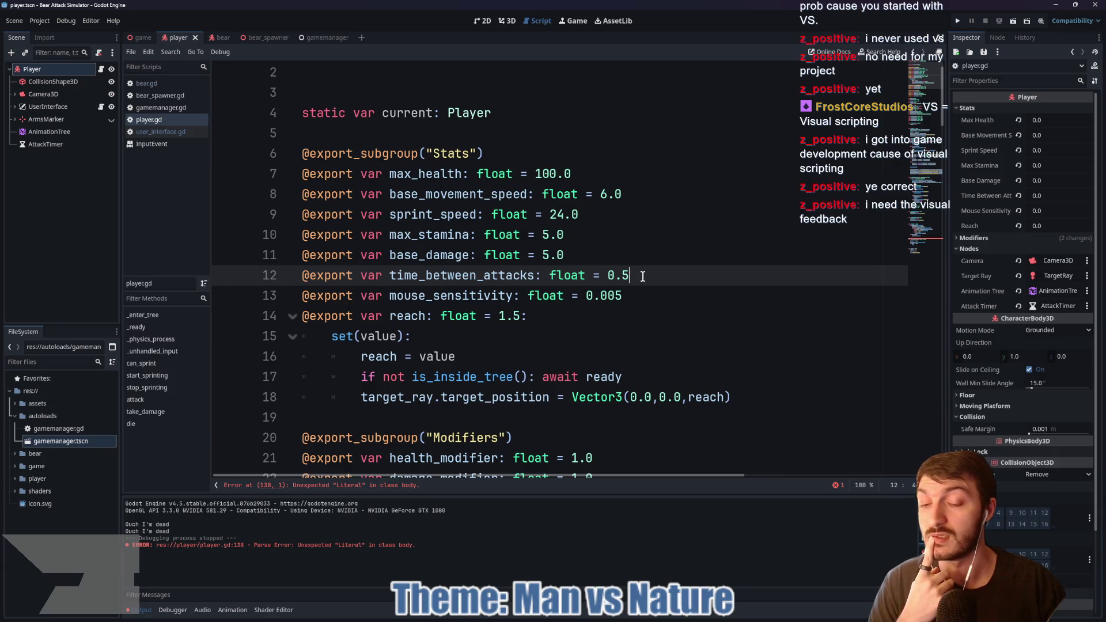
pyautogui.click(104, 132)
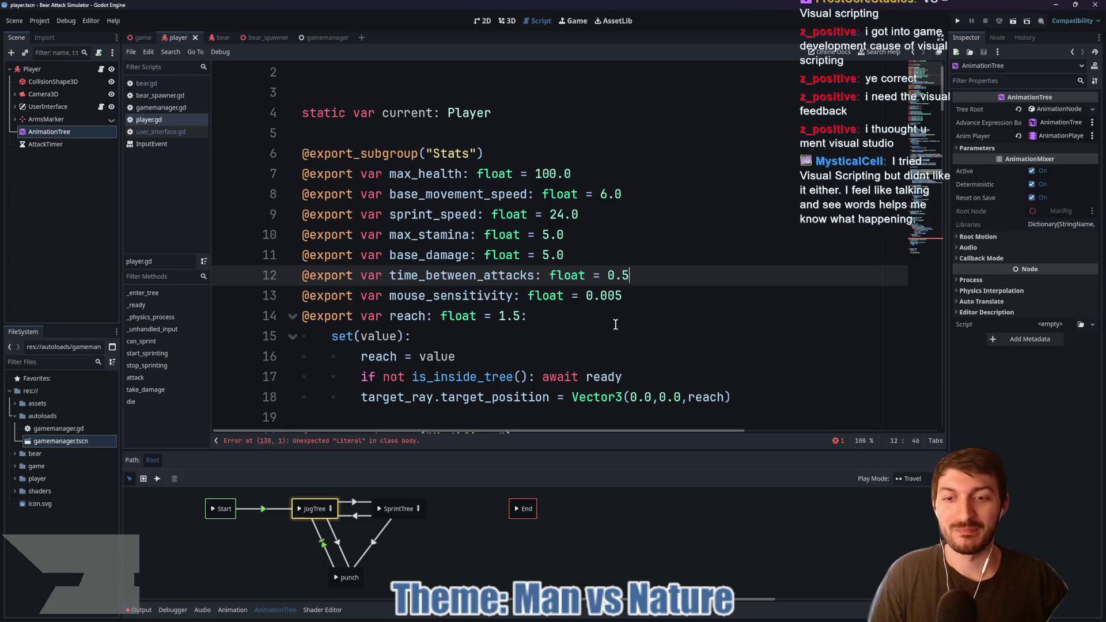
pyautogui.click(333, 441)
# Step: Delete the stray 0 on line 138 and sketch boxes explaining the attack-timer restart code
pyautogui.press('BackSpace')
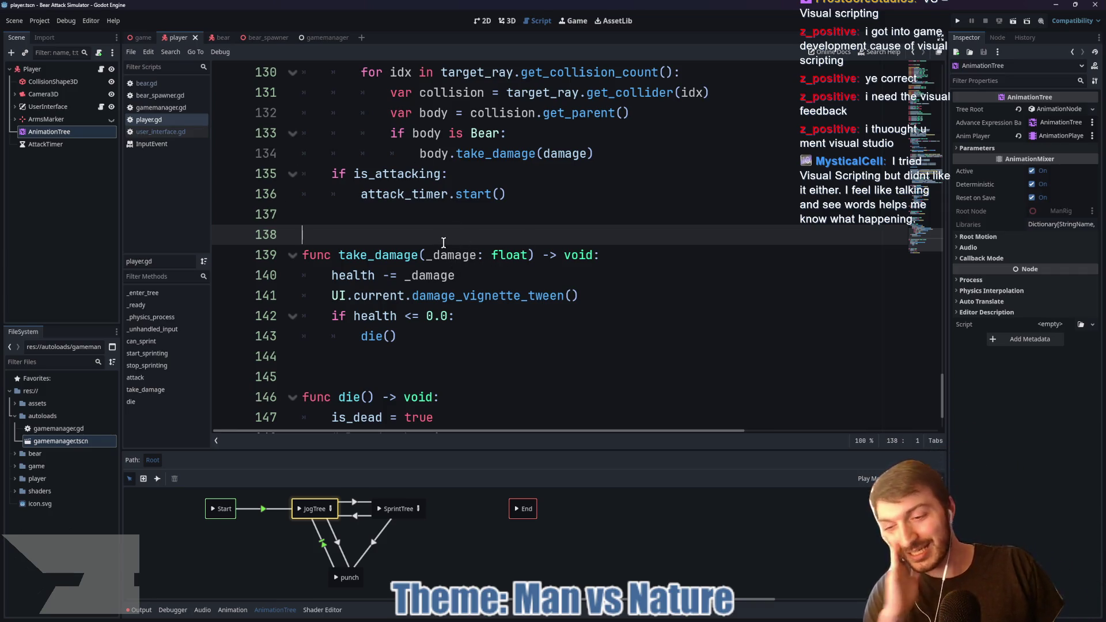
pyautogui.moveTo(263, 134); pyautogui.dragTo(401, 367)
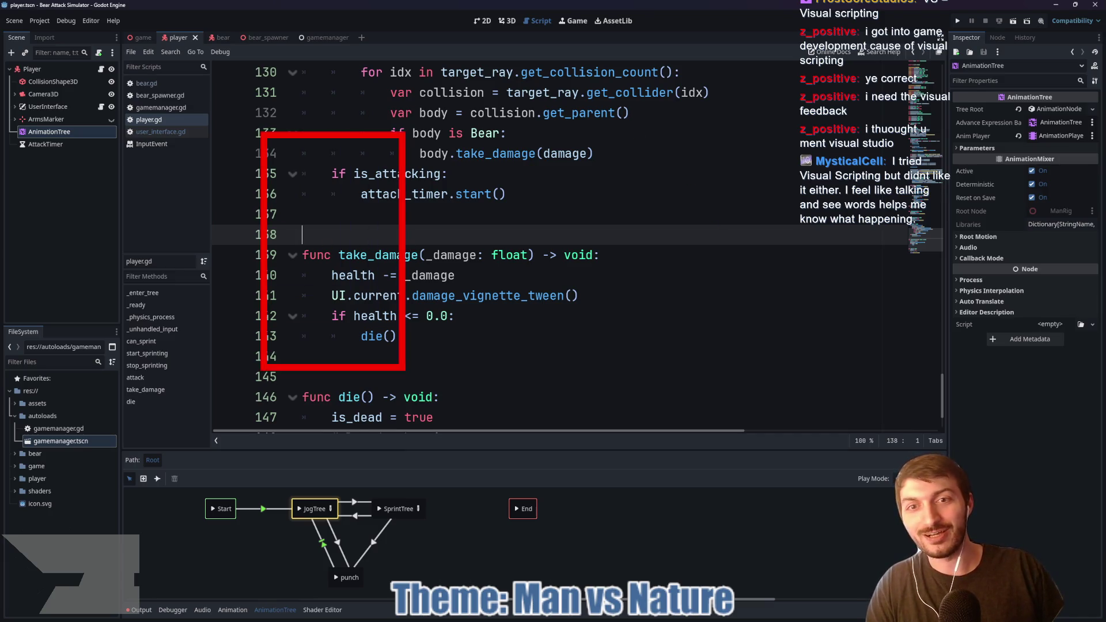
pyautogui.moveTo(632, 131); pyautogui.dragTo(789, 363)
pyautogui.moveTo(406, 233); pyautogui.dragTo(648, 184)
pyautogui.moveTo(677, 315)
pyautogui.mouseDown()
pyautogui.moveTo(669, 340)
pyautogui.moveTo(723, 324)
pyautogui.moveTo(685, 317)
pyautogui.moveTo(693, 346)
pyautogui.moveTo(711, 344)
pyautogui.moveTo(727, 458)
pyautogui.moveTo(806, 525)
pyautogui.moveTo(740, 460)
pyautogui.mouseUp()
pyautogui.click(693, 331)
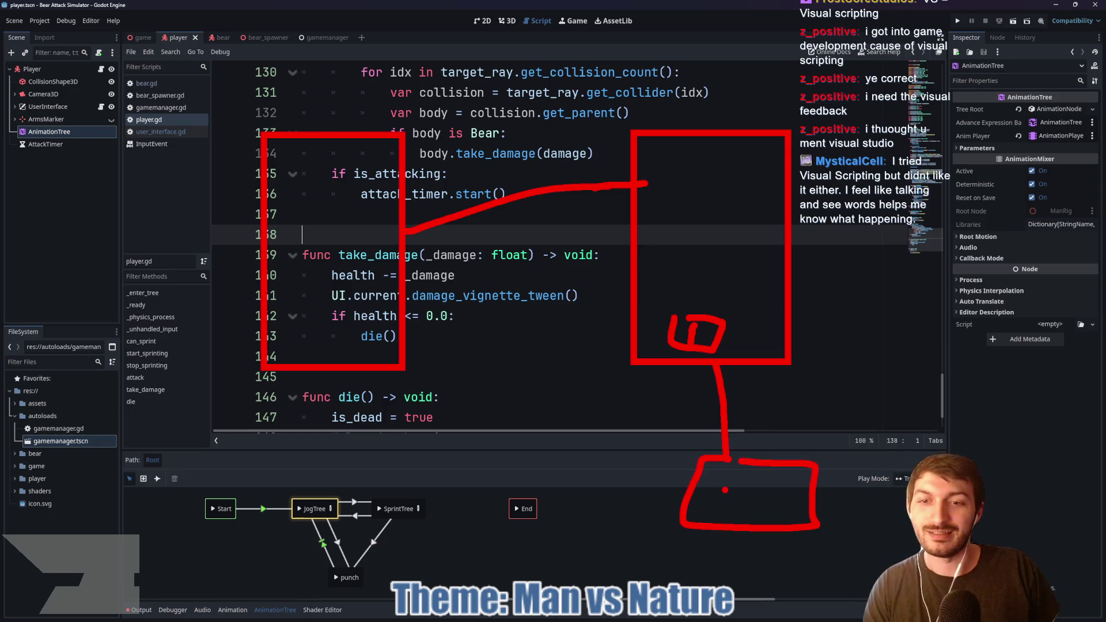
# Step: Clear the on-screen sketches and place the cursor on empty line 137
pyautogui.press('Escape')
pyautogui.click(473, 219)
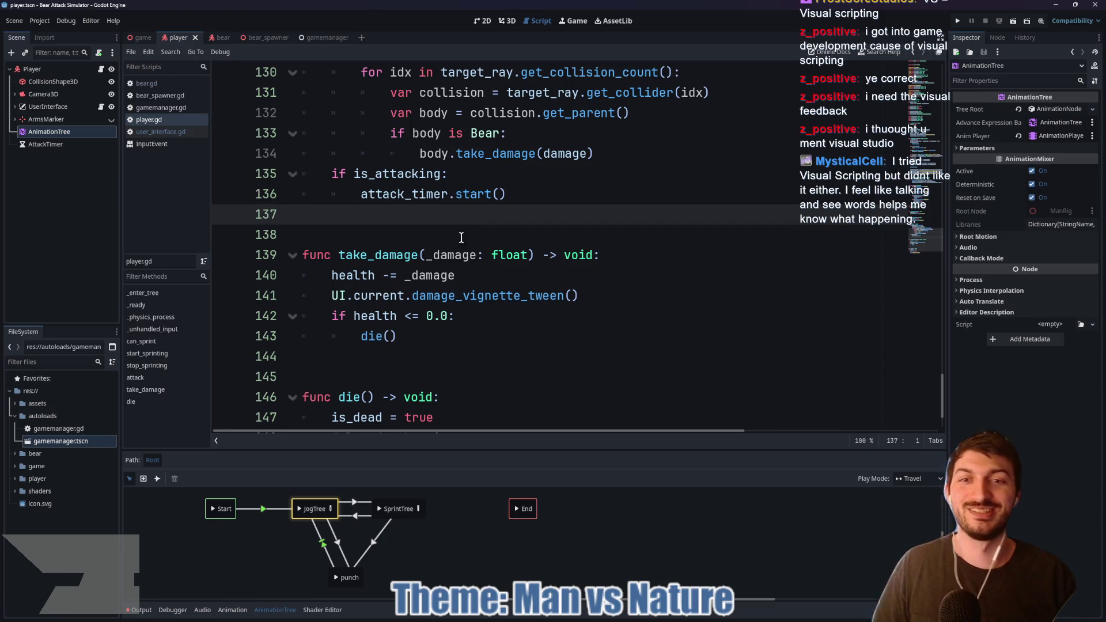
pyautogui.scroll(3, 461, 238)
# Step: Save the player scene with Ctrl+S and open gamemanager.gd from its scene tab
pyautogui.click(369, 178)
pyautogui.hotkey('ctrl', 's')
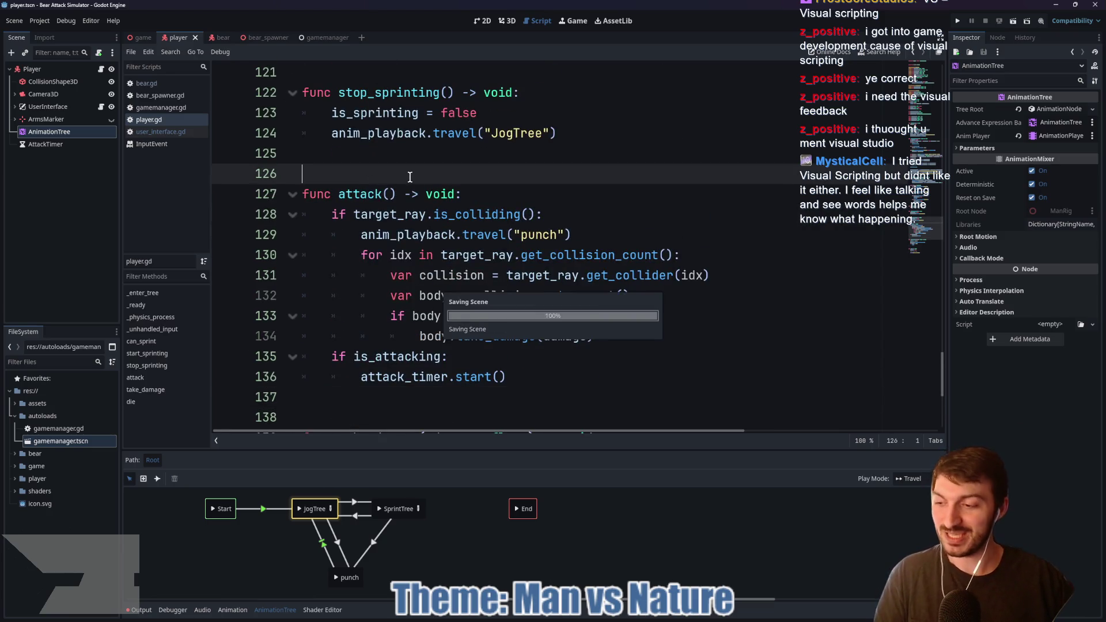
pyautogui.scroll(3, 481, 156)
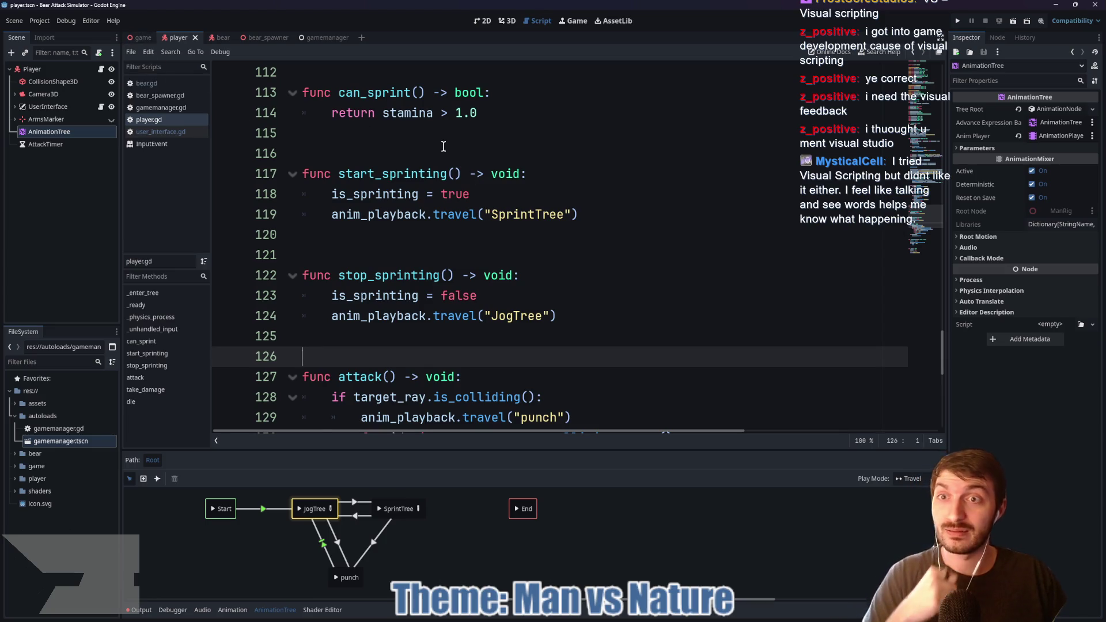
pyautogui.click(317, 38)
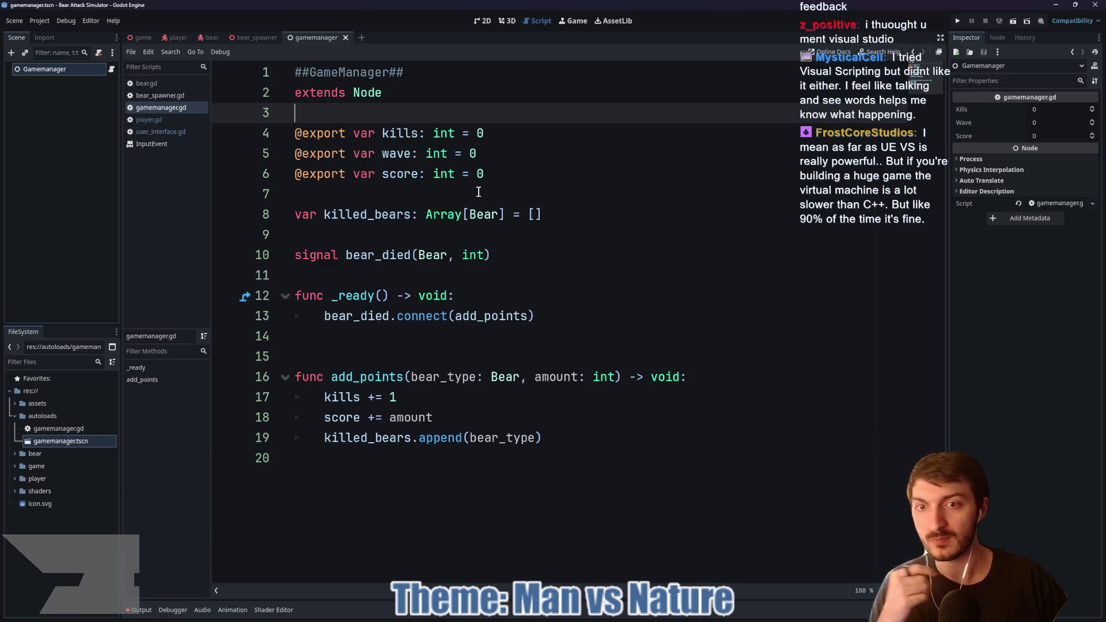
pyautogui.click(457, 238)
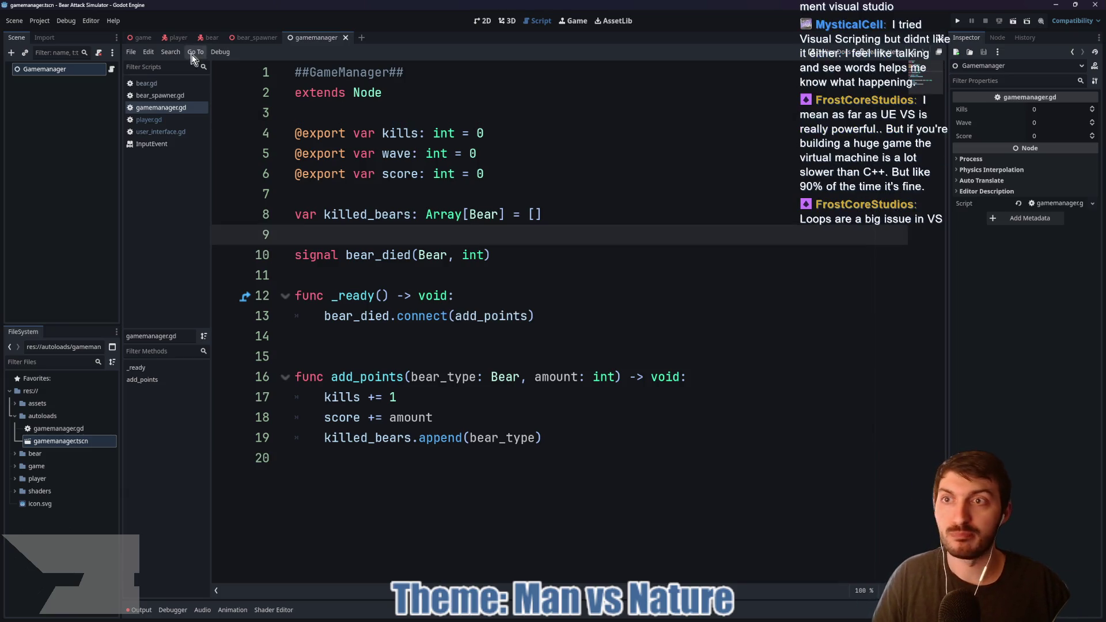